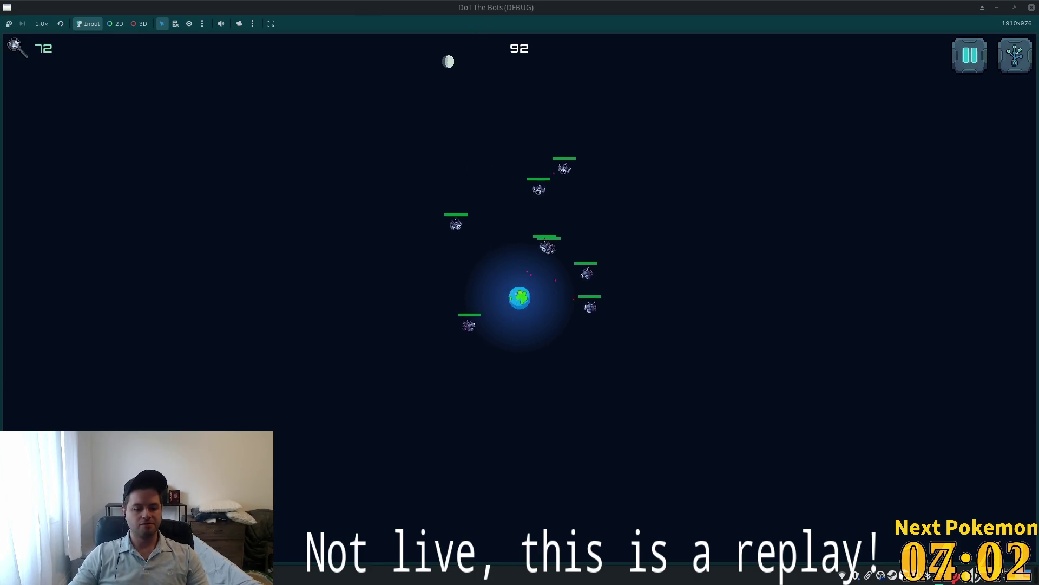
# - Sort the PokemonCommunityGame Pokémon collection by Recent, then bring up the hydreigon Google search
pyautogui.moveTo(236, 576)
pyautogui.click(294, 508)
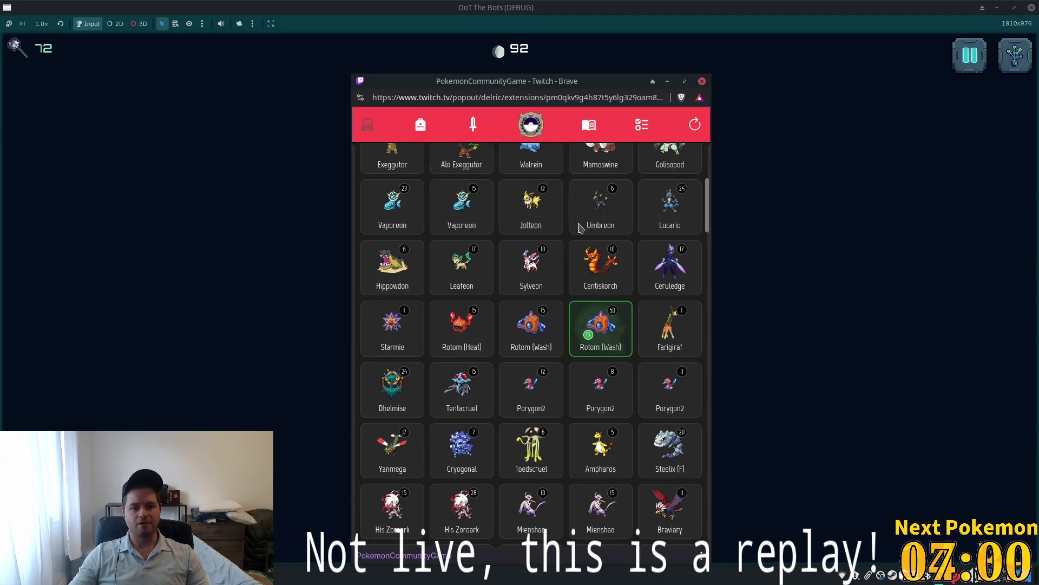
pyautogui.scroll(15, 580, 228)
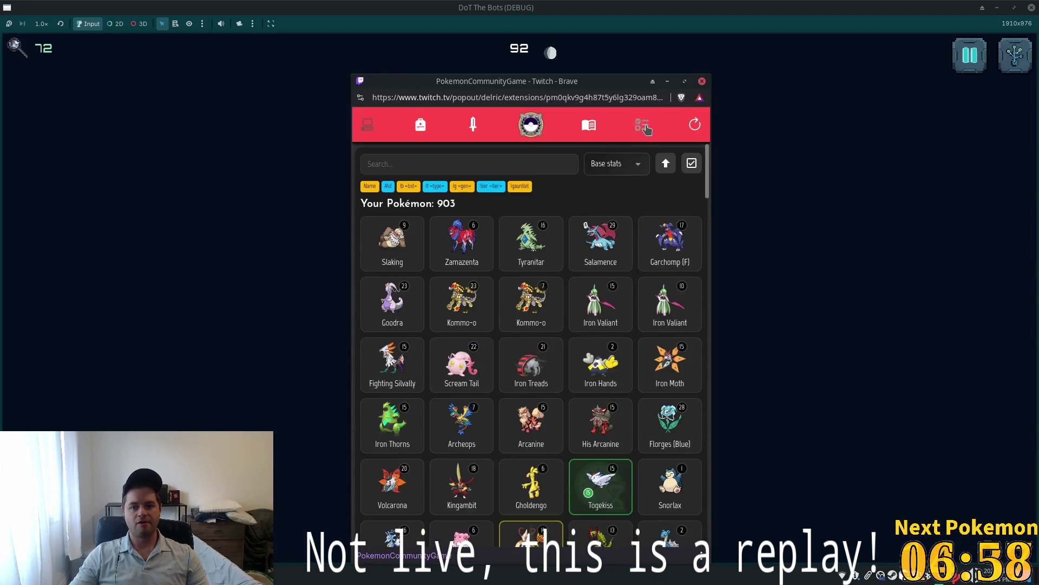
pyautogui.click(645, 158)
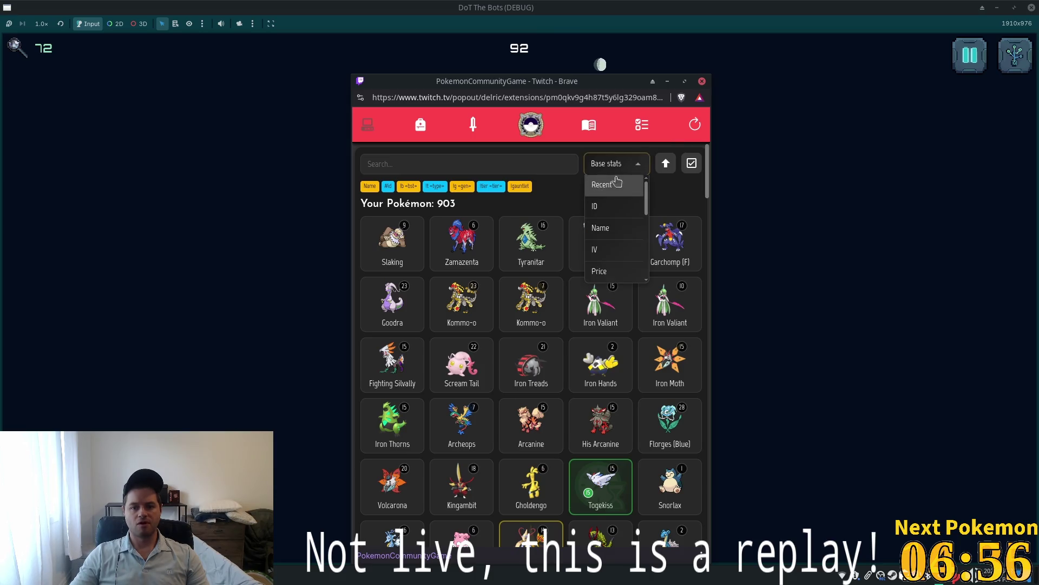
pyautogui.click(612, 183)
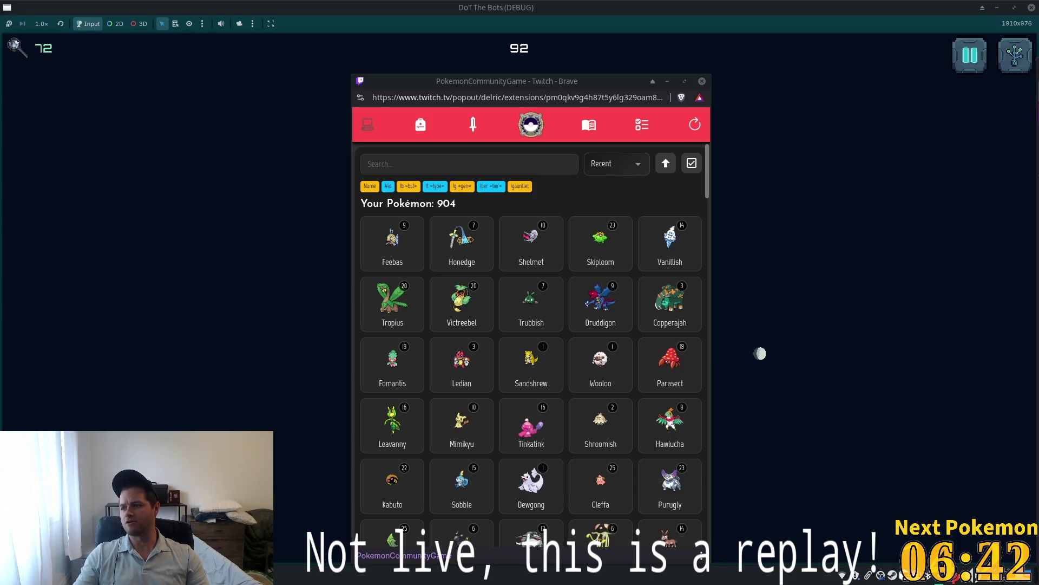
pyautogui.hotkey('alt', 'Tab')
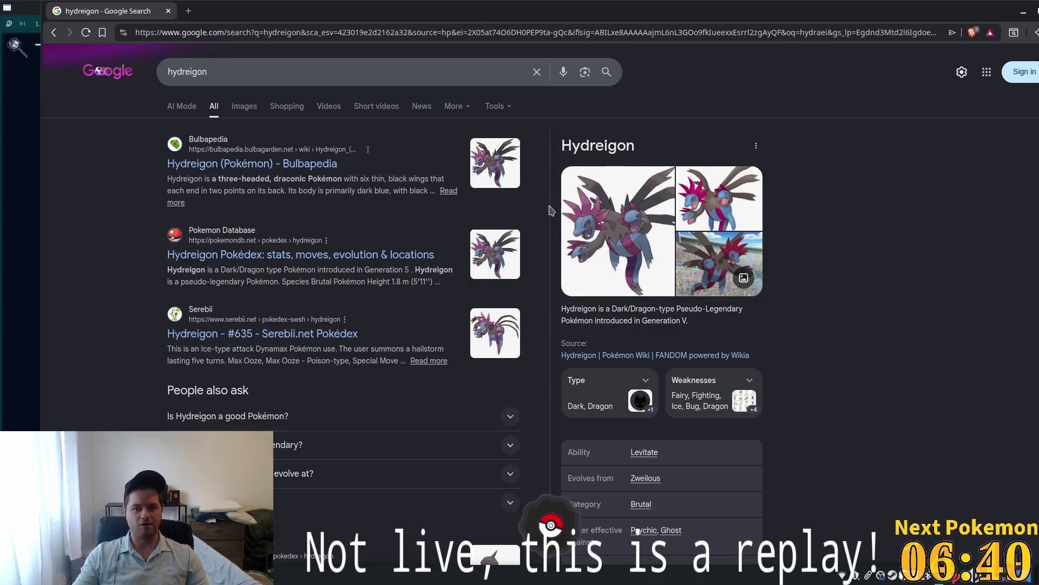
# - Close the hydreigon Google Search window to return to the DoT The Bots game
pyautogui.click(168, 11)
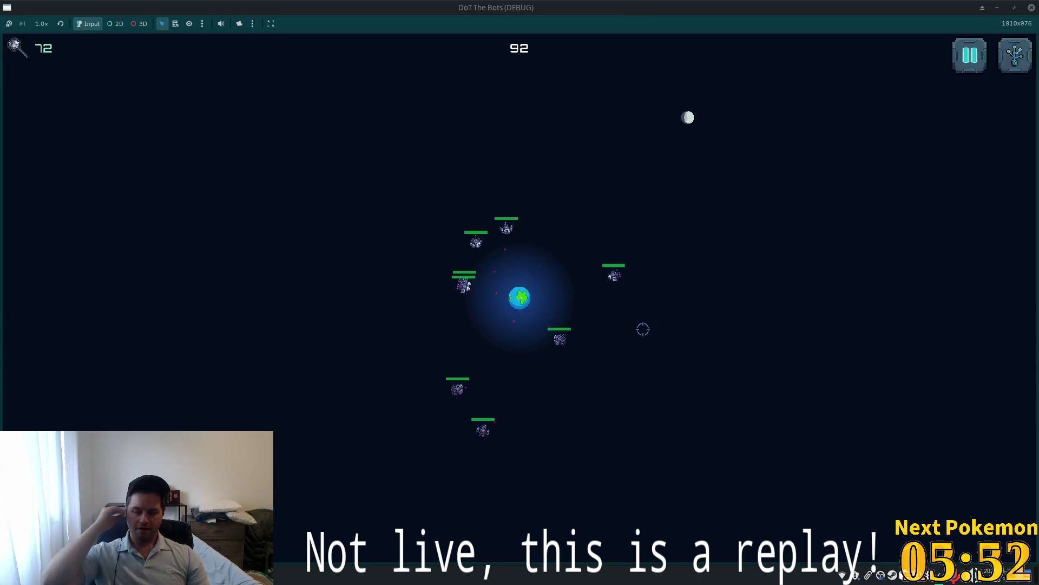
# - Open and close the in-game skill tree panel, then pause and quit the game
pyautogui.click(1012, 56)
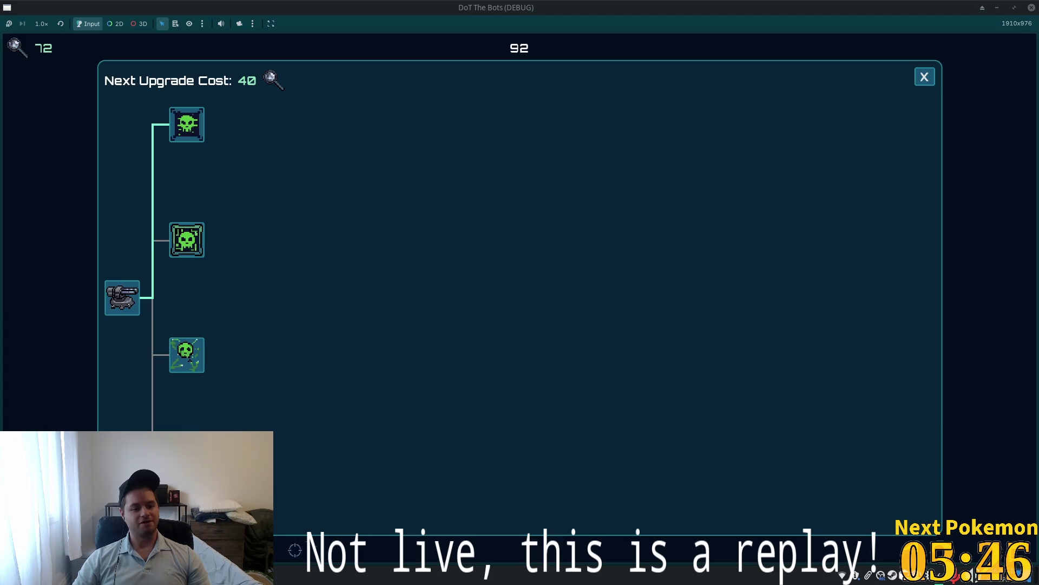
pyautogui.click(924, 77)
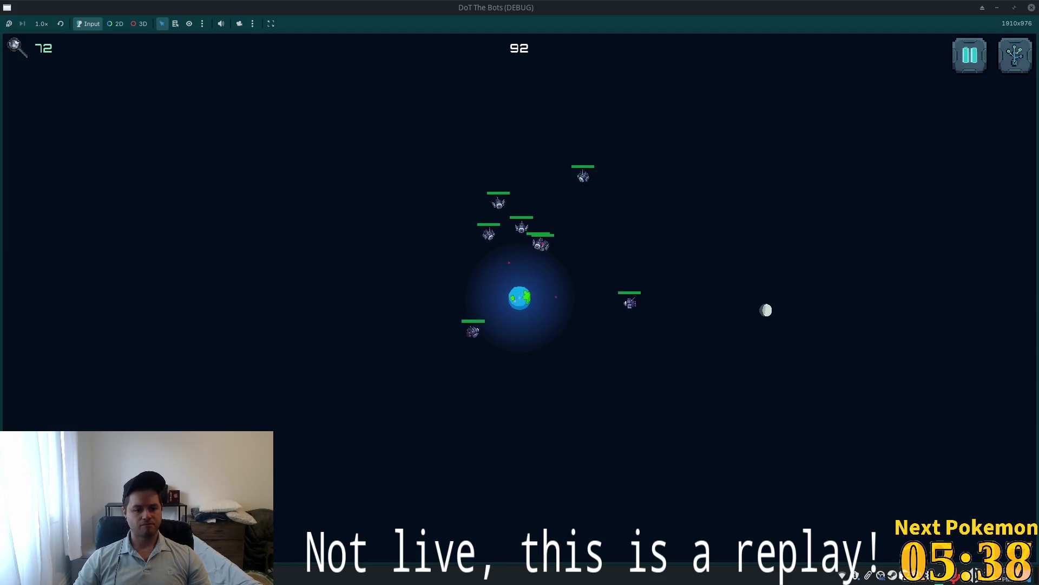
pyautogui.click(969, 55)
pyautogui.click(503, 349)
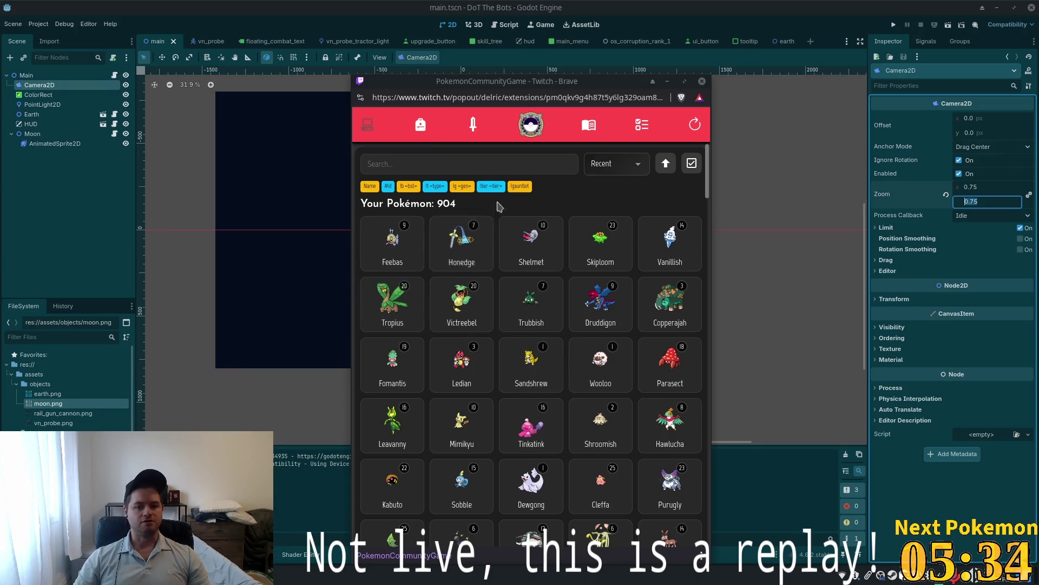
# - Minimize the Twitch popup and open the HUD node's scene from the Main scene
pyautogui.click(668, 82)
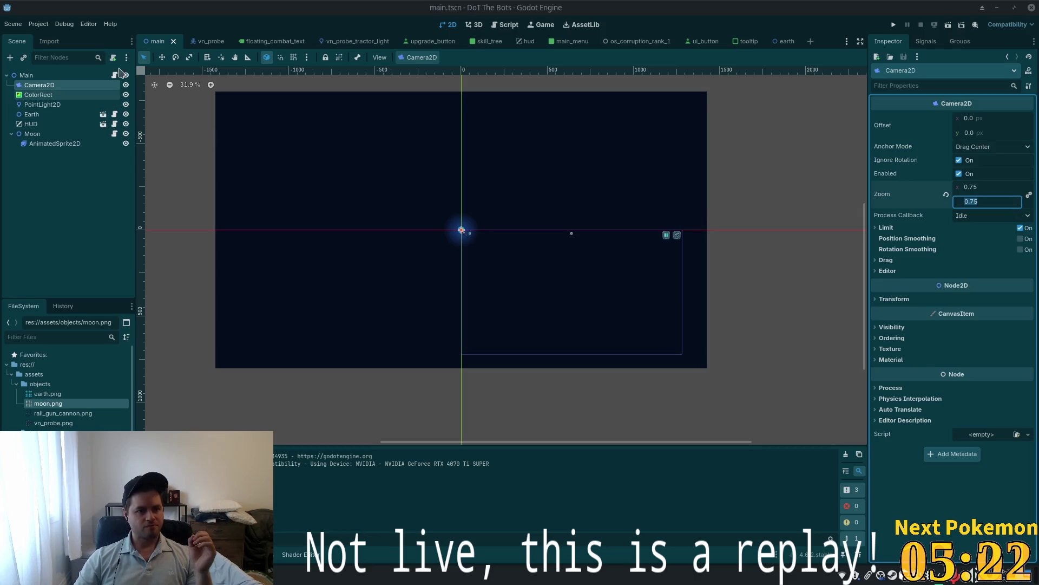
pyautogui.click(31, 124)
pyautogui.click(103, 123)
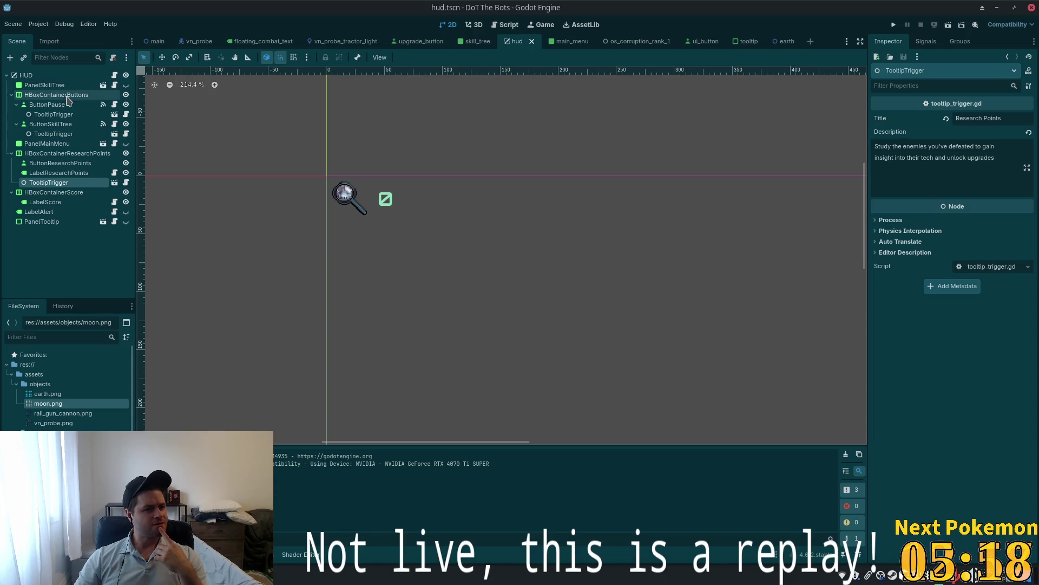
# - Open the skill_tree scene from the HUD's PanelSkillTree node and frame the panel
pyautogui.click(89, 85)
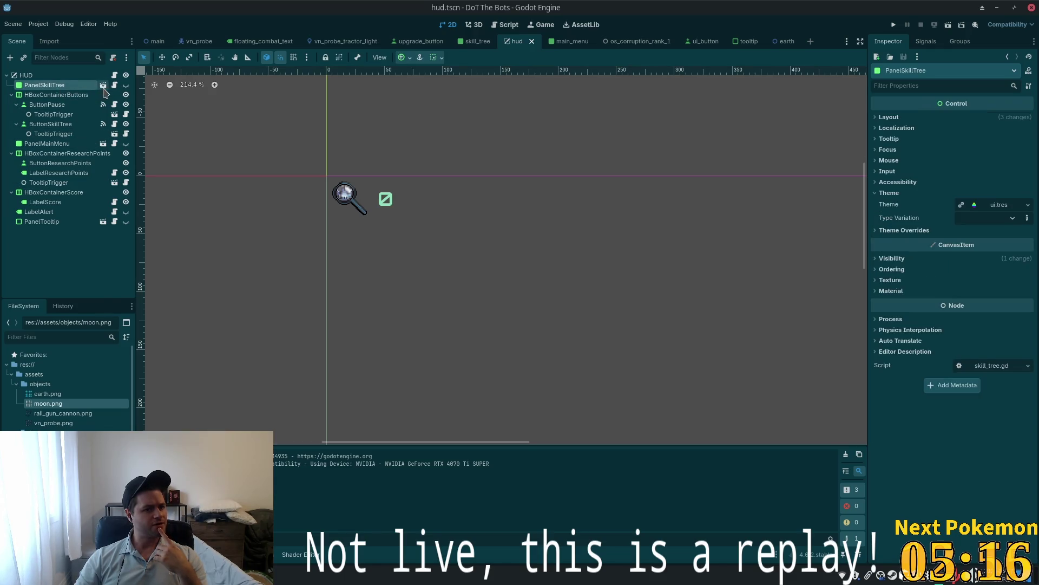
pyautogui.click(102, 85)
pyautogui.scroll(-8, 478, 238)
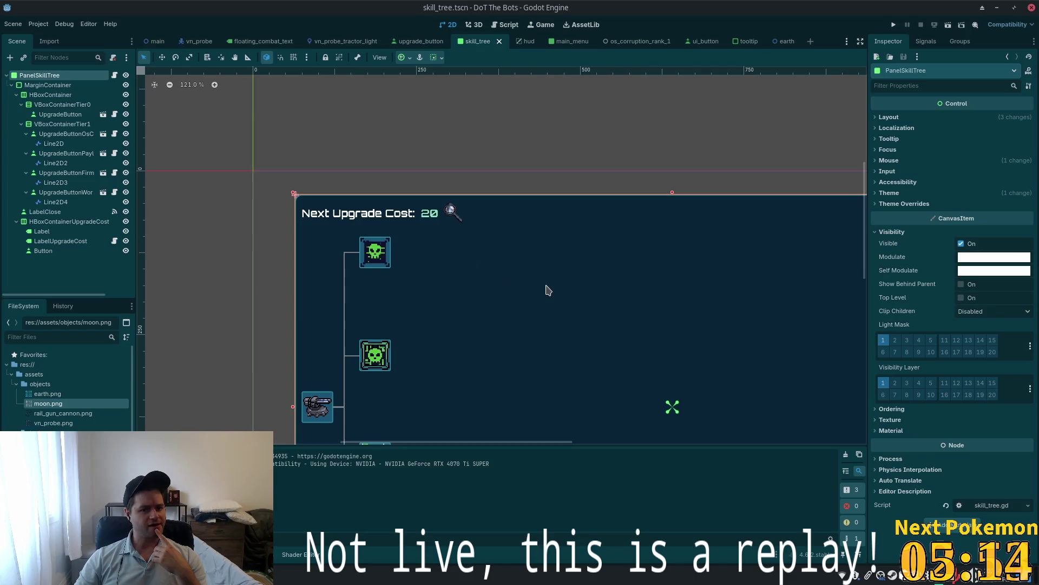
pyautogui.press('f')
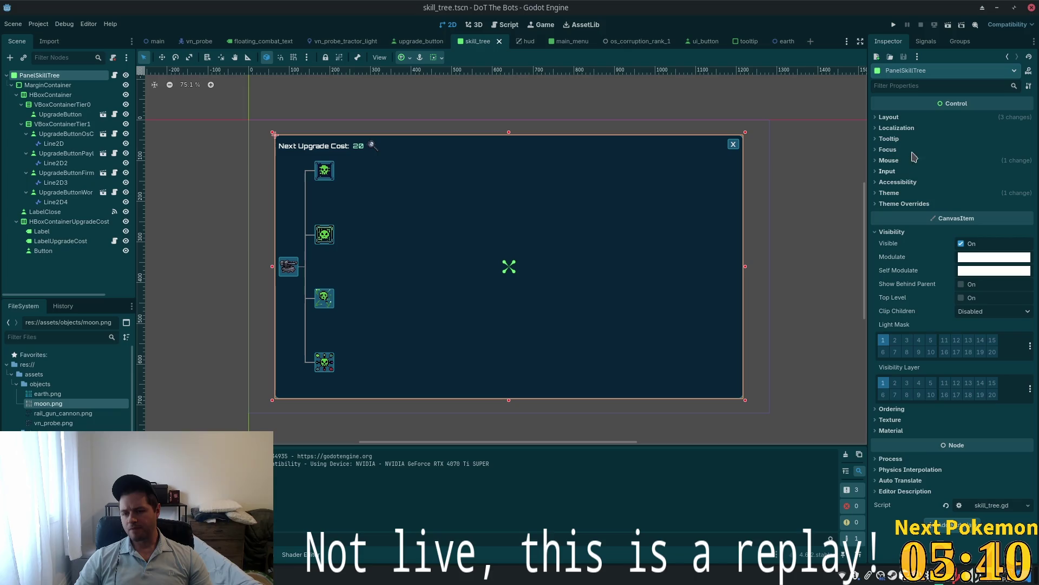
# - Expand PanelSkillTree's Layout > Transform and set its Size height to 2
pyautogui.click(889, 117)
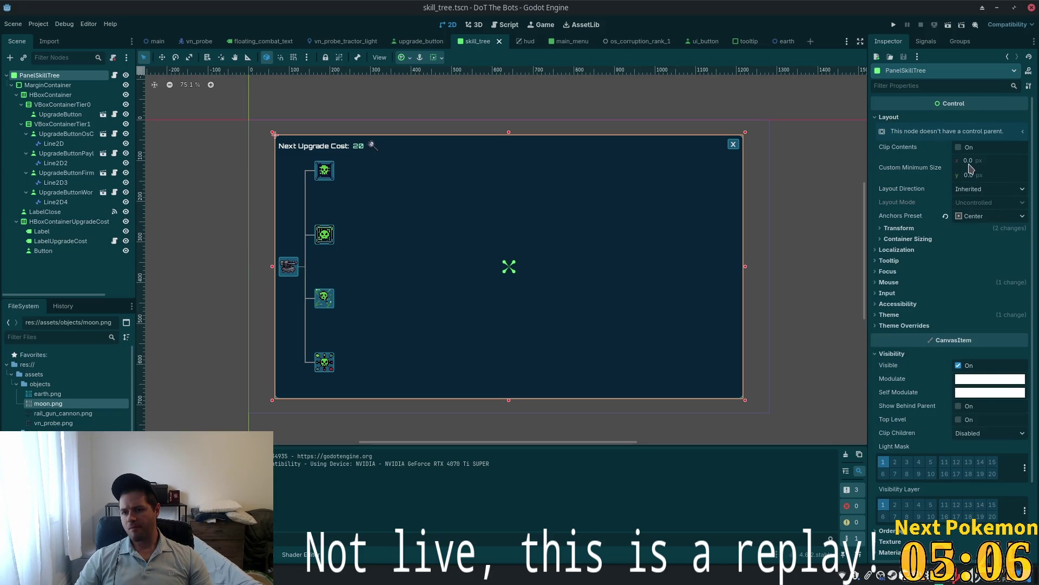
pyautogui.click(891, 232)
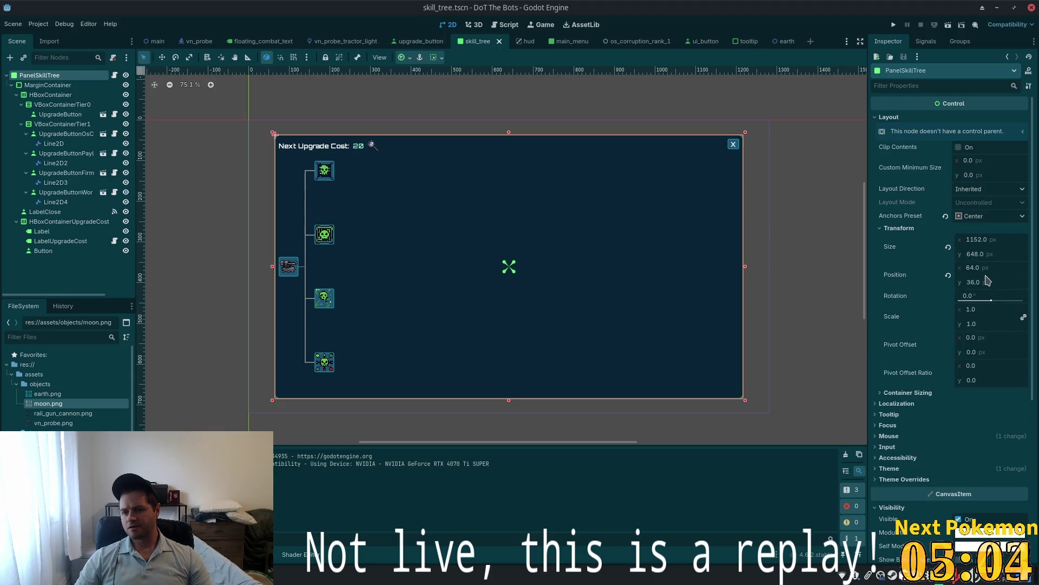
pyautogui.click(968, 243)
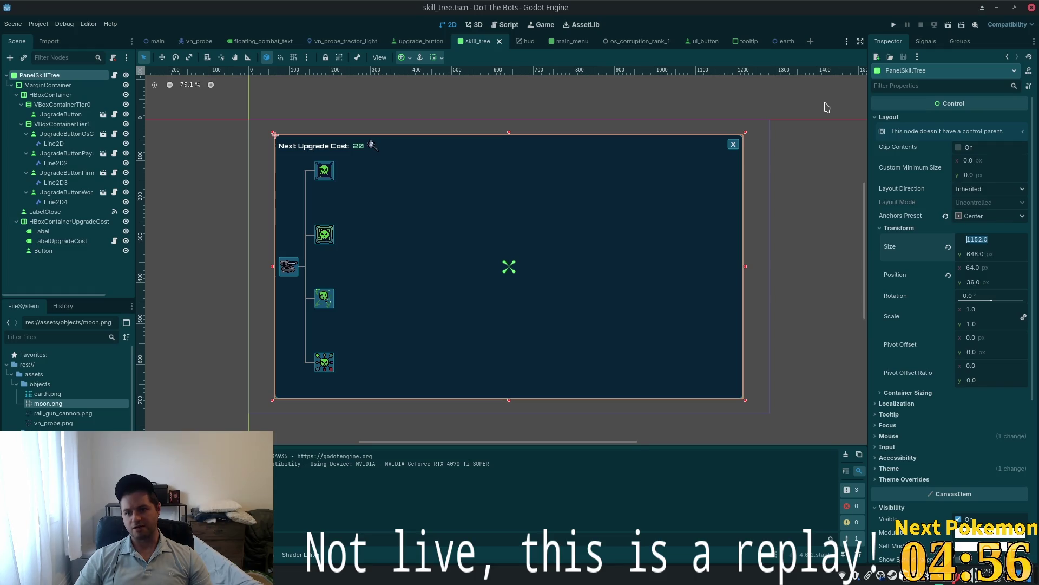
pyautogui.click(999, 247)
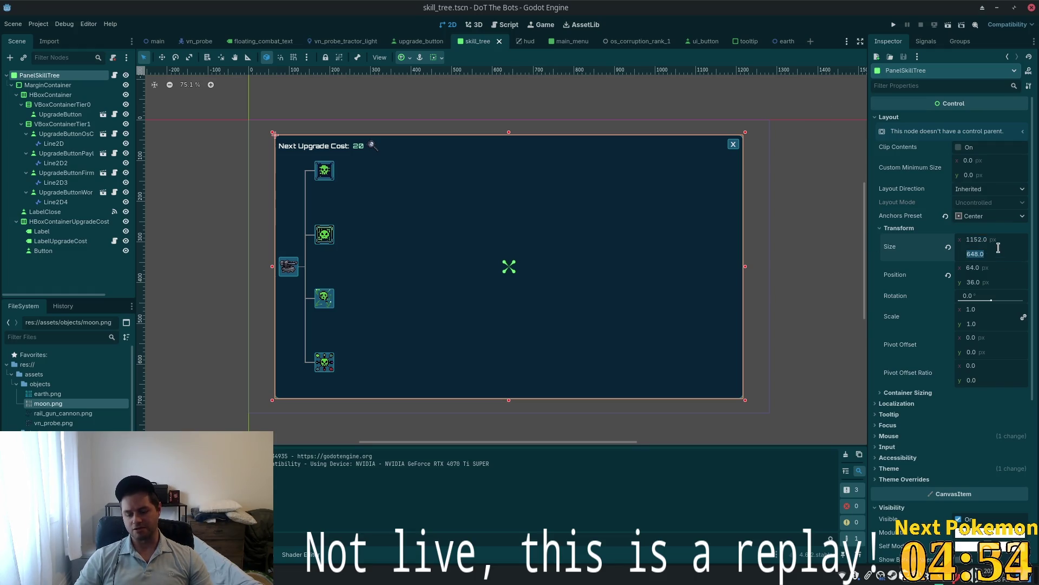
pyautogui.press('Tab')
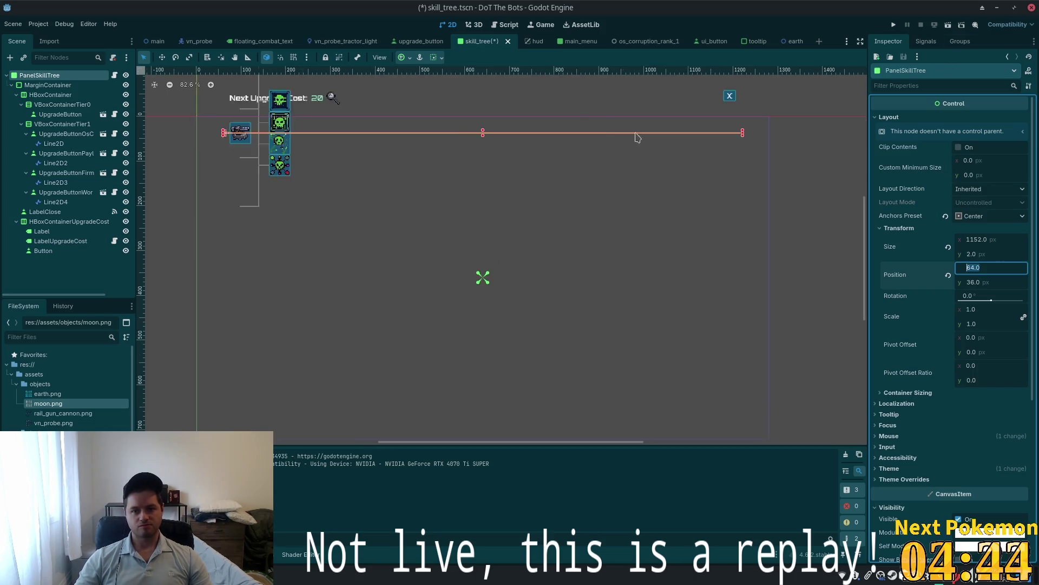
# - Change PanelSkillTree's Size height from 2 to 5 px and zoom the canvas to check
pyautogui.scroll(9, 420, 155)
pyautogui.scroll(2, 425, 144)
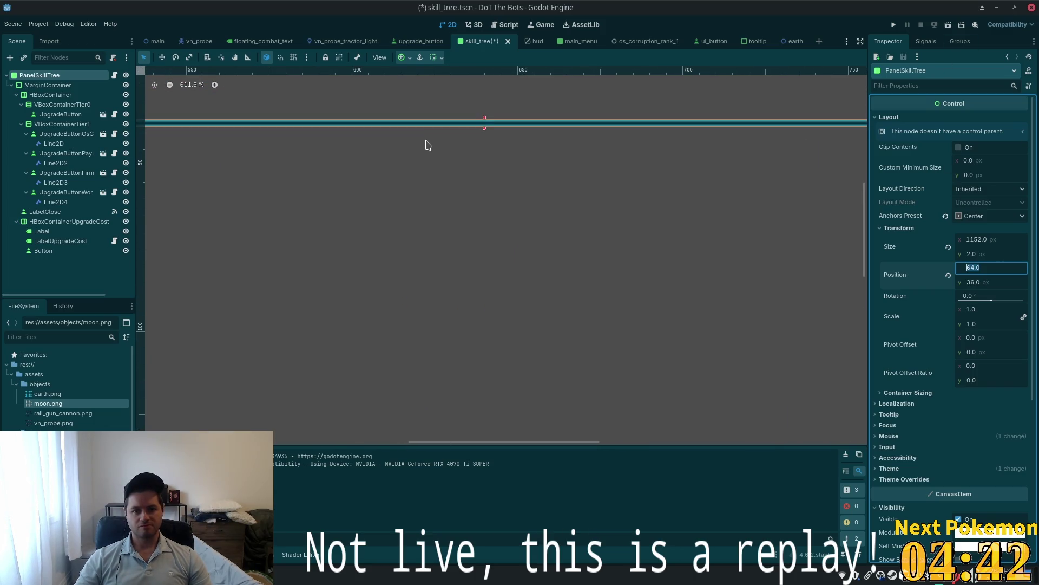
pyautogui.click(984, 254)
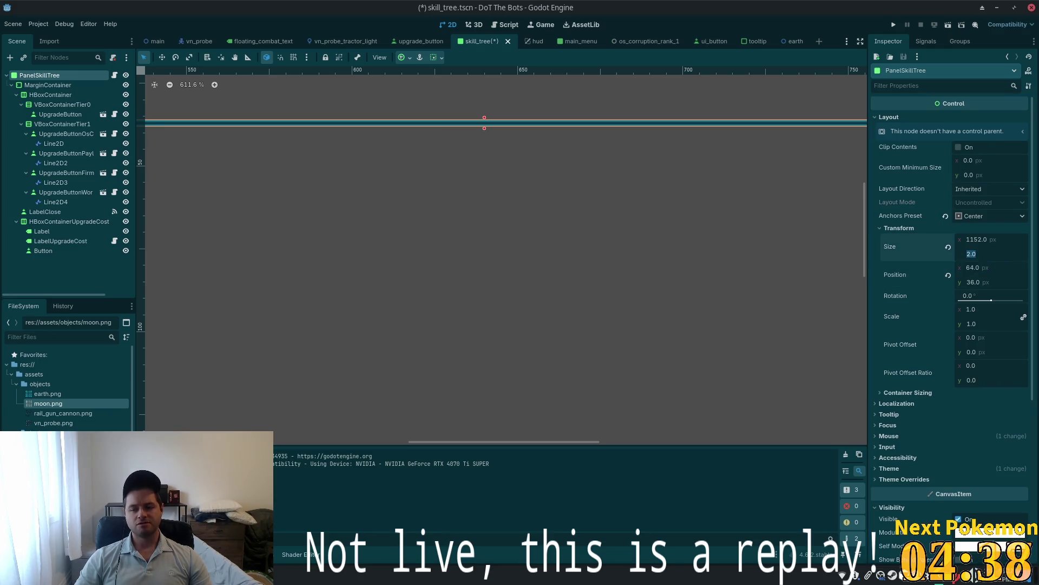
pyautogui.write('5')
pyautogui.press('Tab')
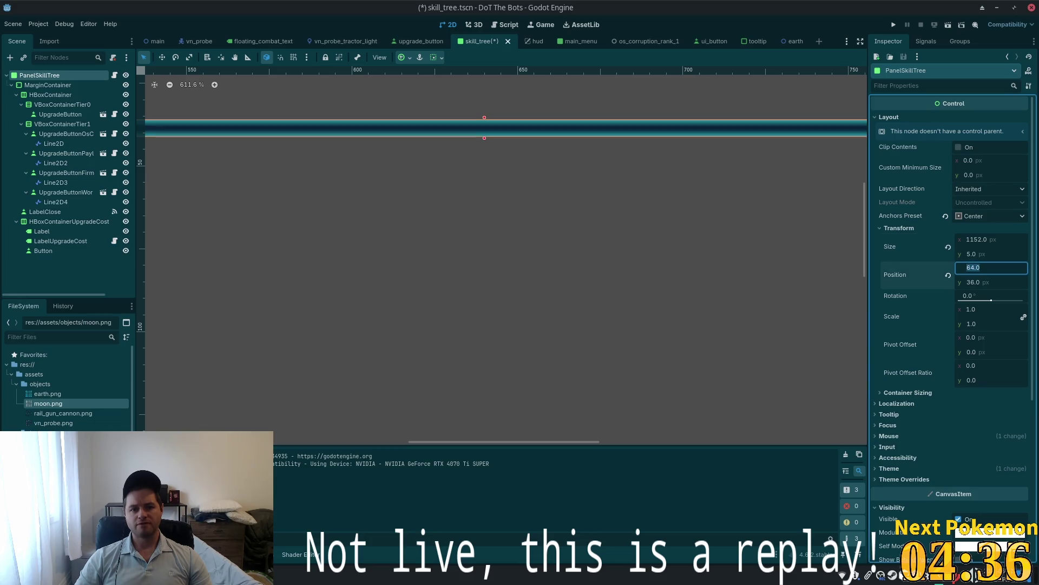
pyautogui.scroll(-8, 512, 311)
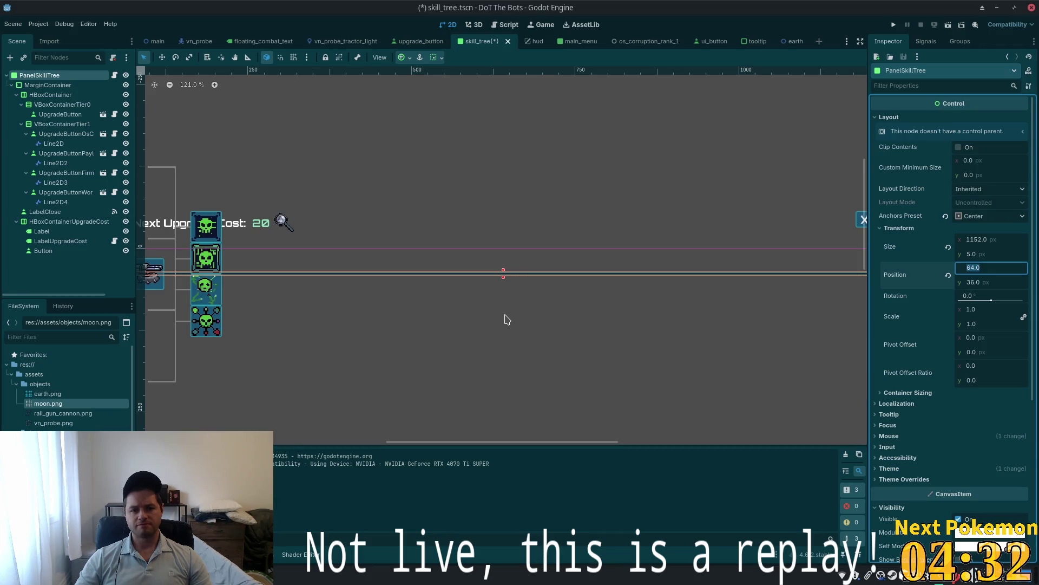
pyautogui.scroll(-1, 504, 320)
pyautogui.scroll(-1, 503, 319)
pyautogui.scroll(1, 504, 320)
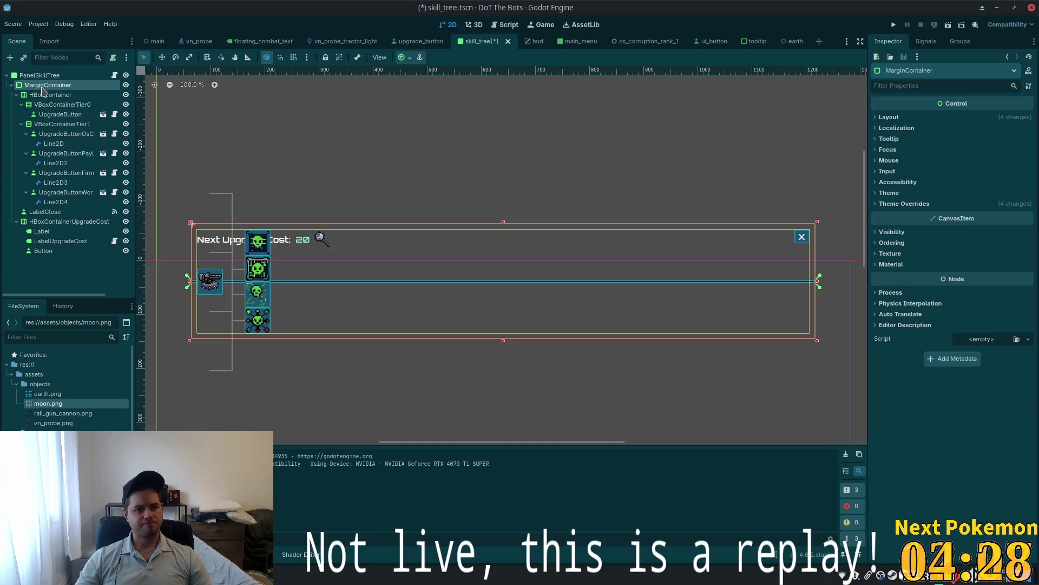
pyautogui.click(81, 86)
pyautogui.click(115, 75)
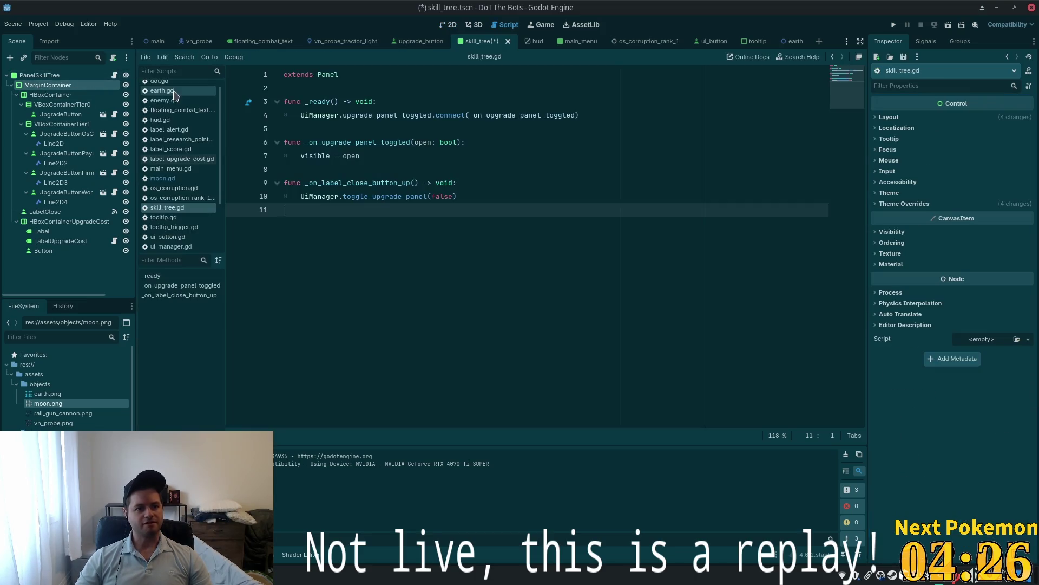
pyautogui.click(23, 75)
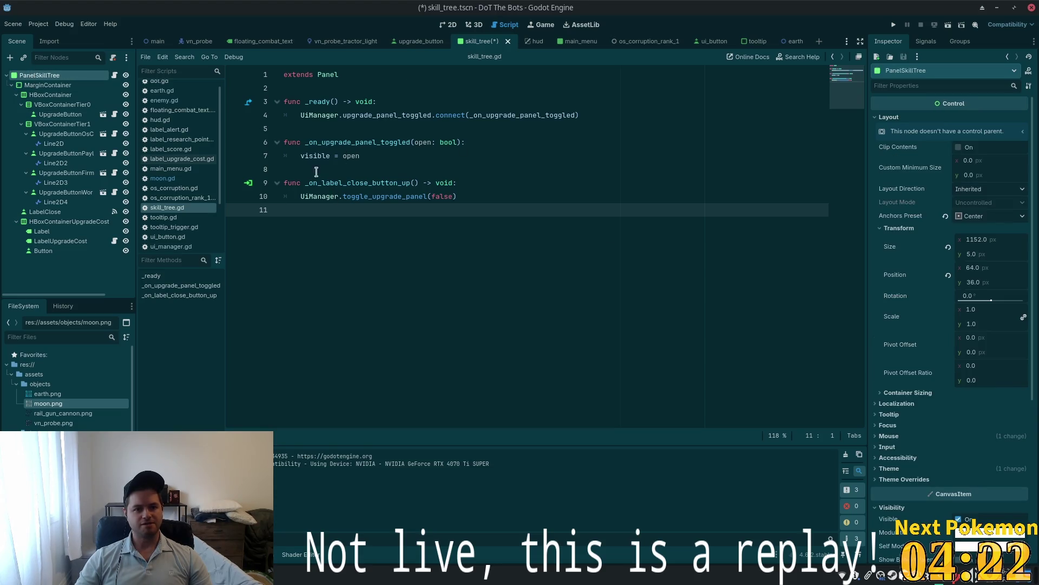
pyautogui.click(447, 24)
pyautogui.scroll(-3, 487, 319)
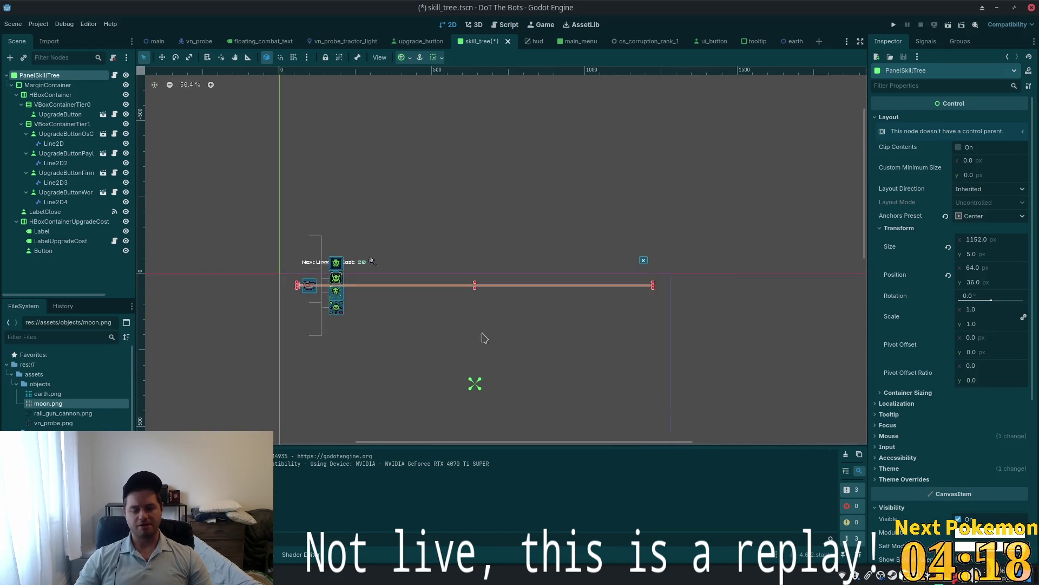
pyautogui.scroll(-1, 484, 338)
pyautogui.moveTo(408, 223); pyautogui.dragTo(417, 97)
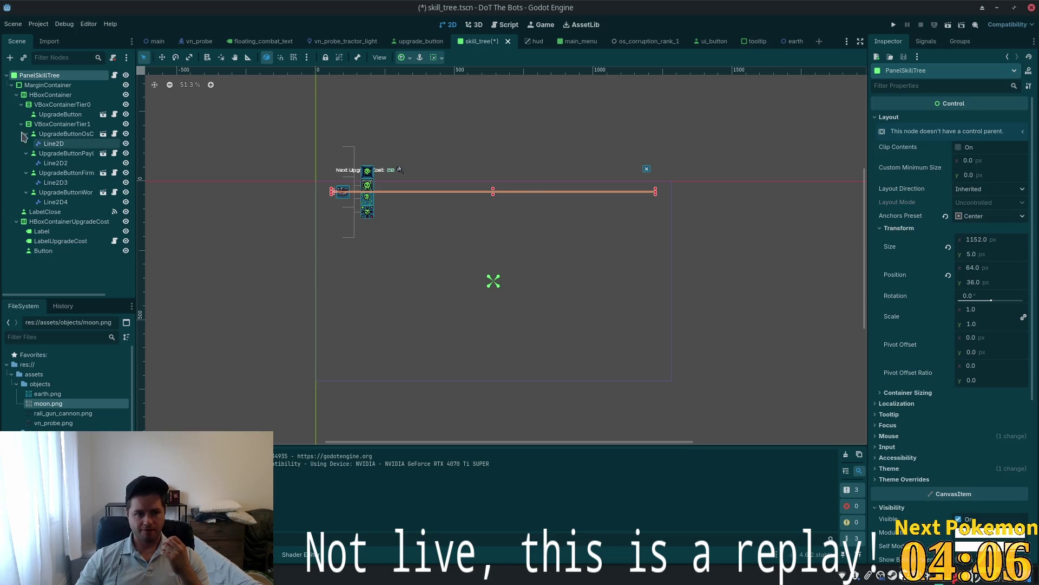
pyautogui.click(99, 89)
pyautogui.click(115, 76)
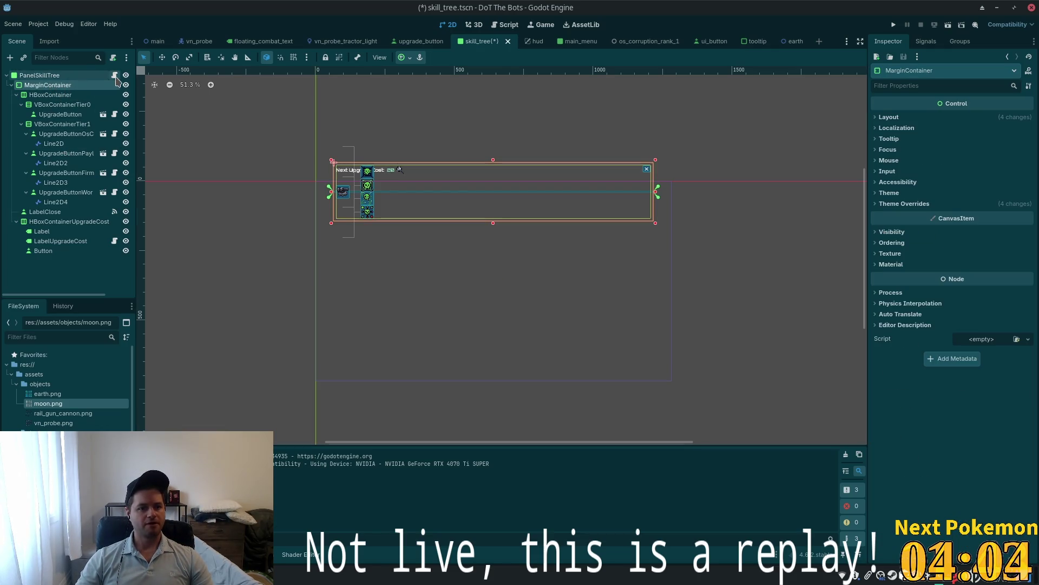
pyautogui.click(319, 89)
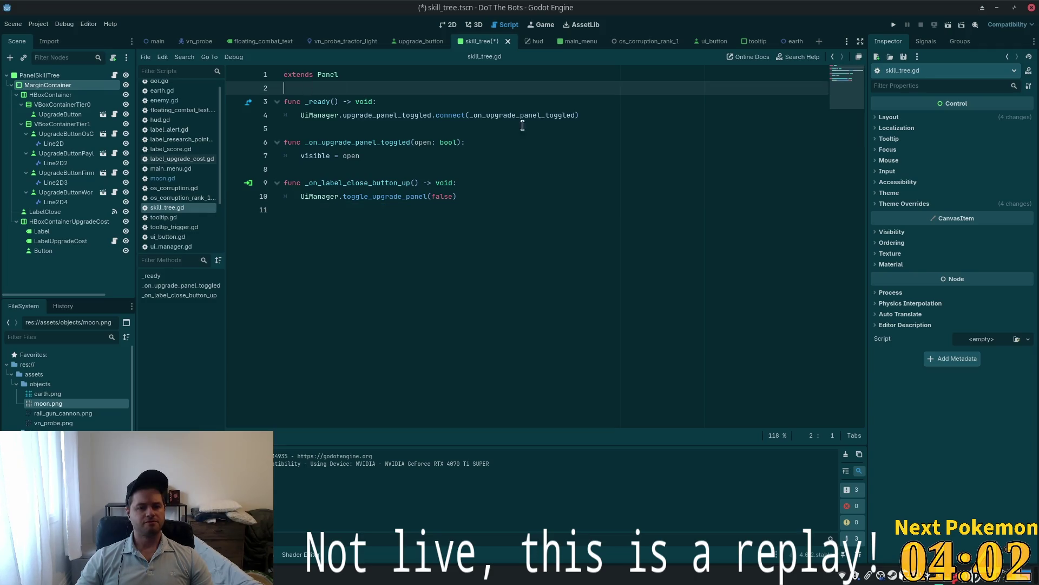
pyautogui.press('Return')
pyautogui.press('Up')
pyautogui.press('Return')
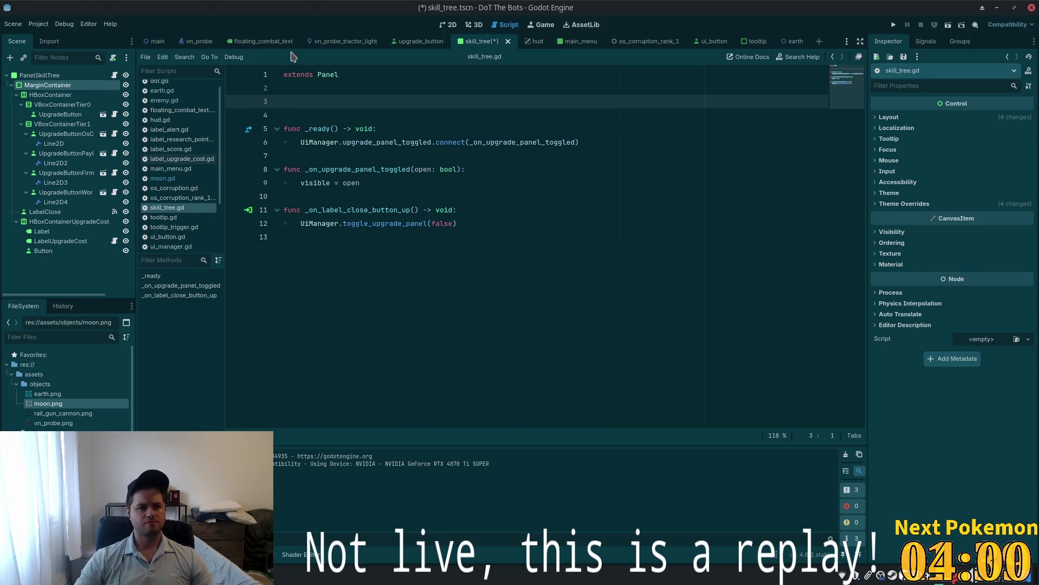
pyautogui.moveTo(46, 90); pyautogui.dragTo(374, 103)
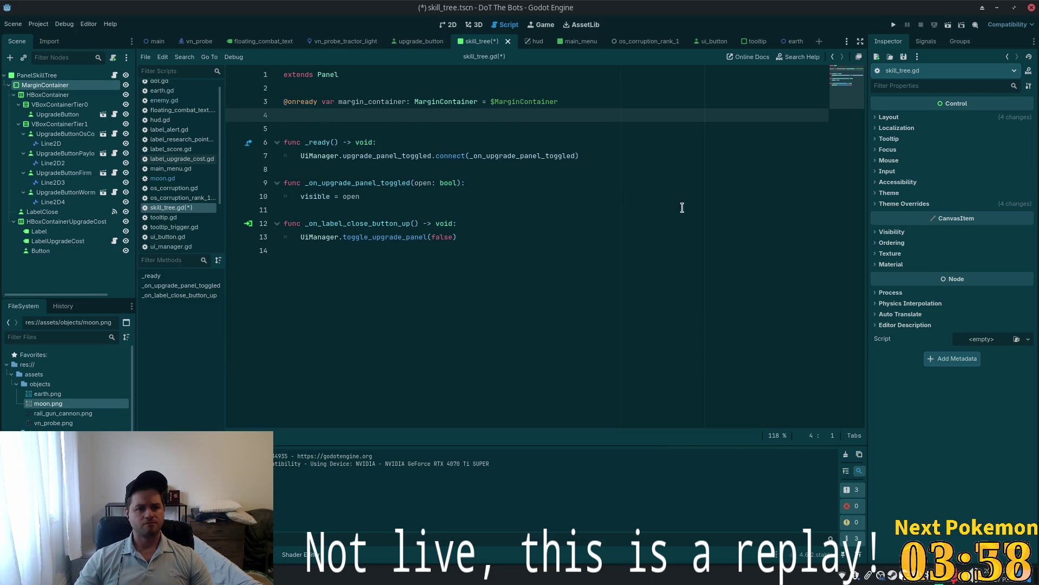
pyautogui.press('BackSpace')
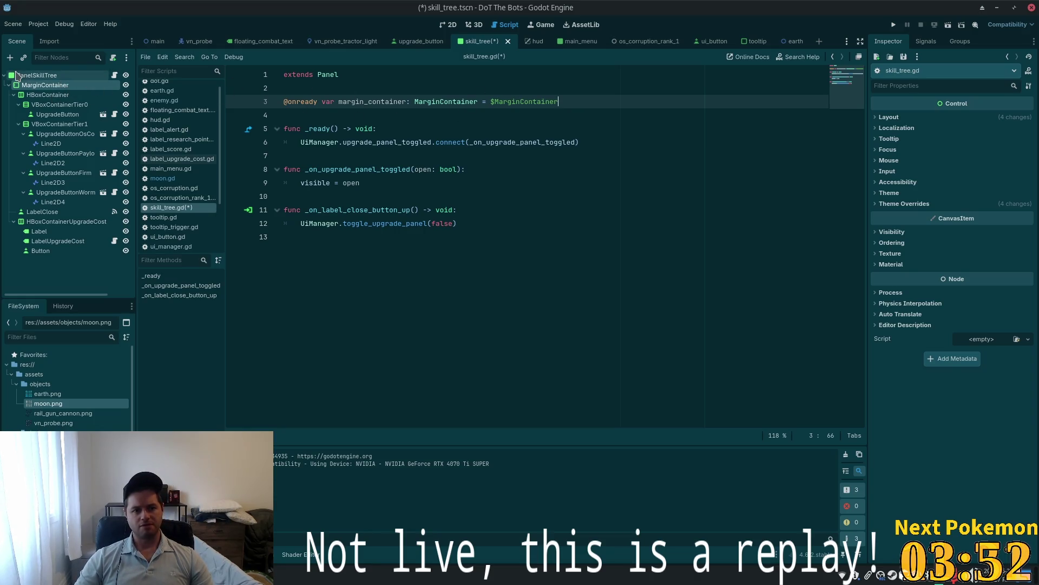
# - Select PanelSkillTree in the 2D view and undo its height back to 648
pyautogui.click(85, 79)
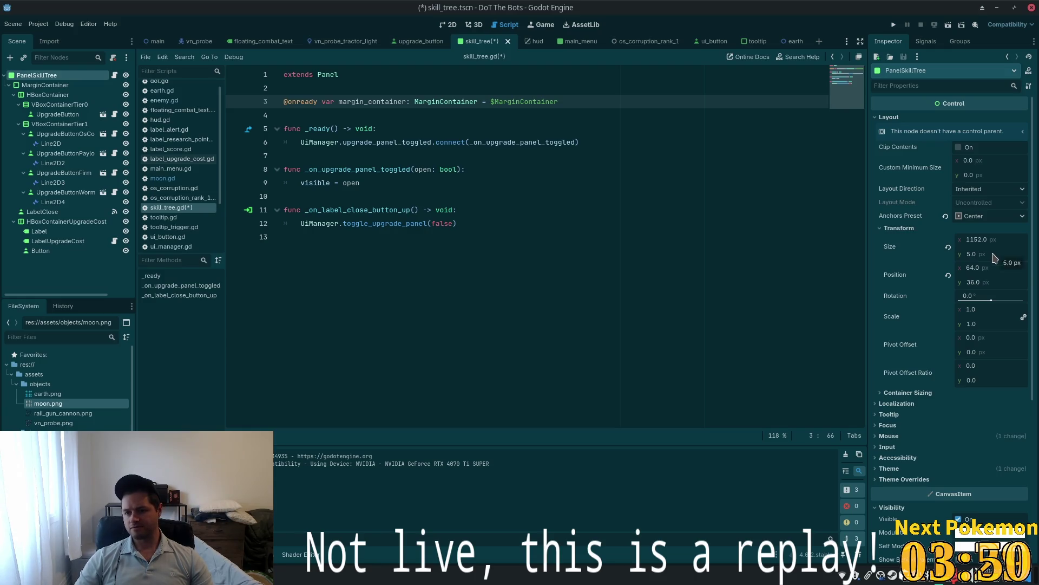
pyautogui.click(447, 25)
pyautogui.hotkey('ctrl', 'z')
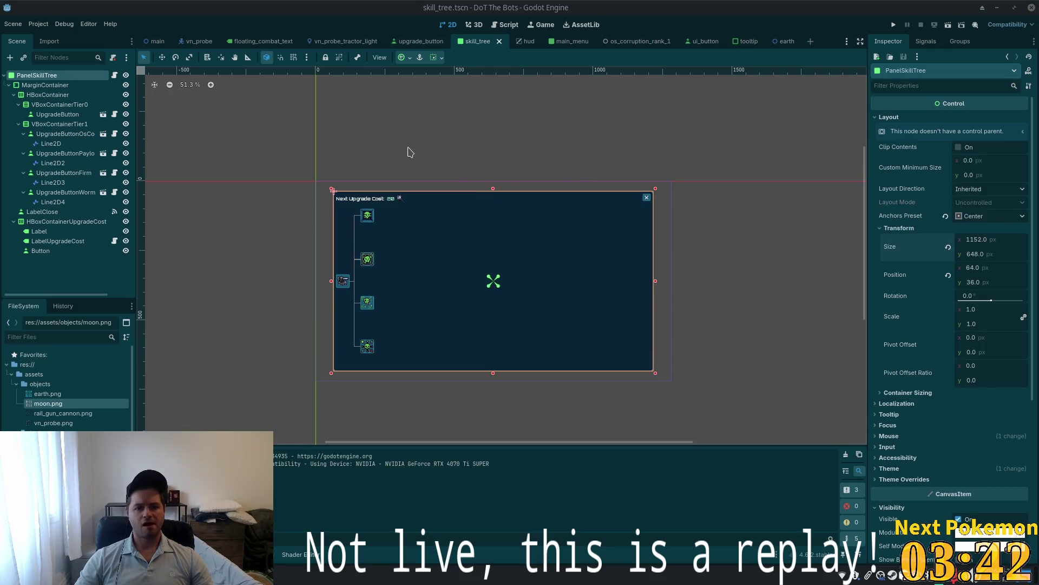
pyautogui.hotkey('alt', 'Tab')
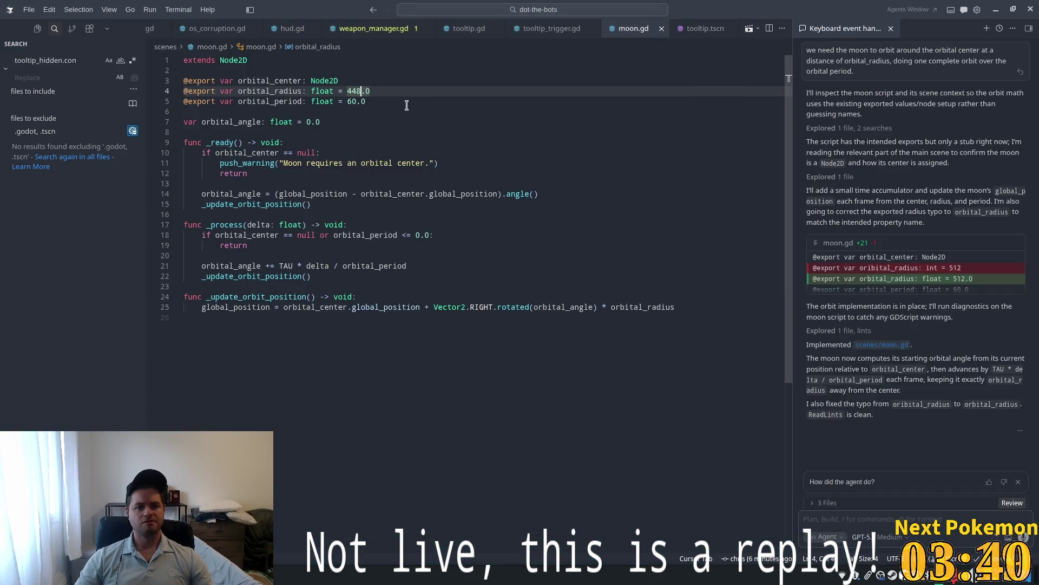
# - Open skill_tree.gd in Cursor through the Ctrl+P file finder with 'skill'
pyautogui.hotkey('alt', 'Tab')
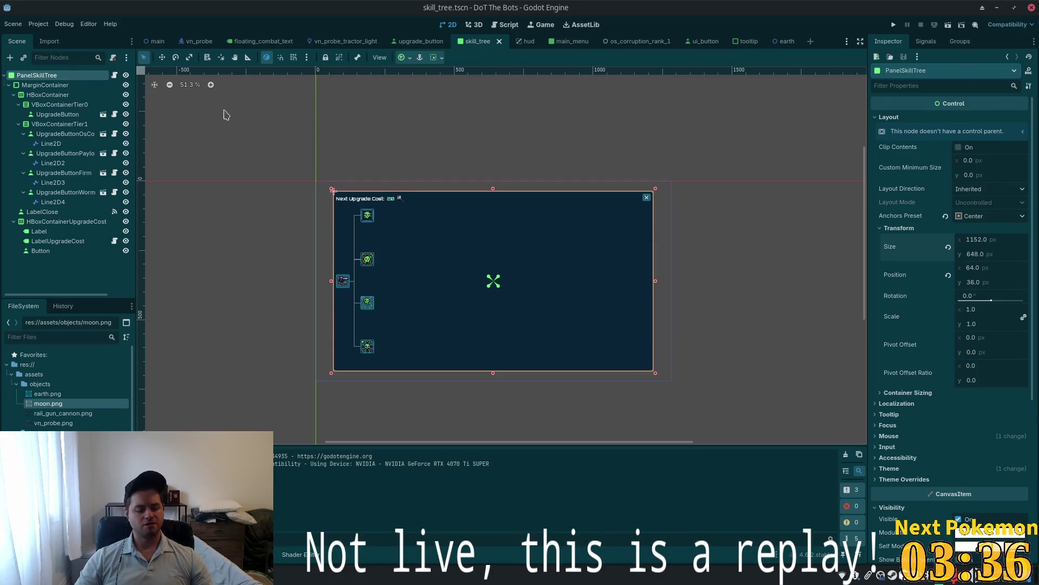
pyautogui.hotkey('alt', 'Tab')
pyautogui.hotkey('ctrl', 'p')
pyautogui.write('skill_')
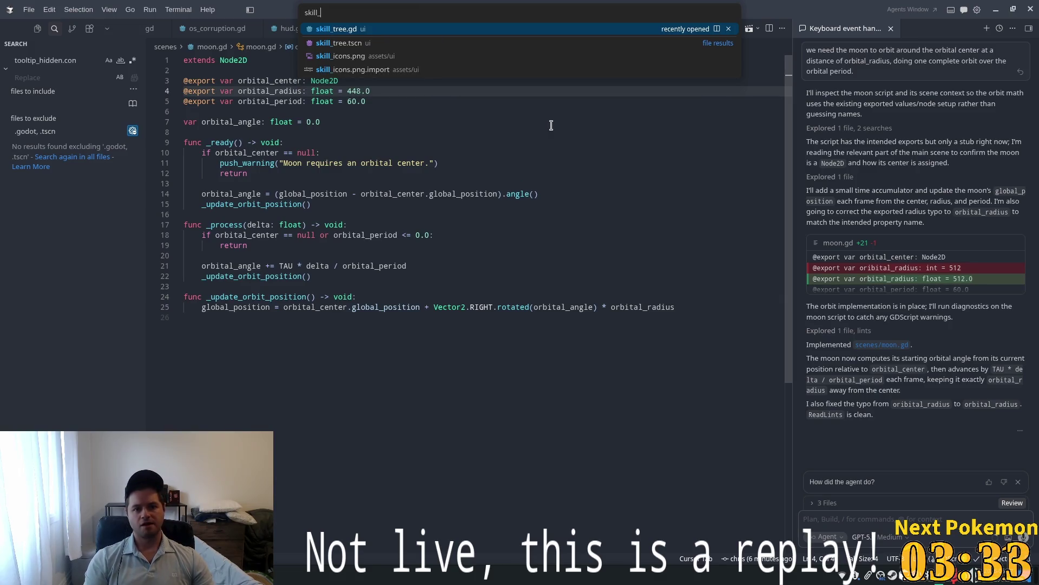
pyautogui.press('Return')
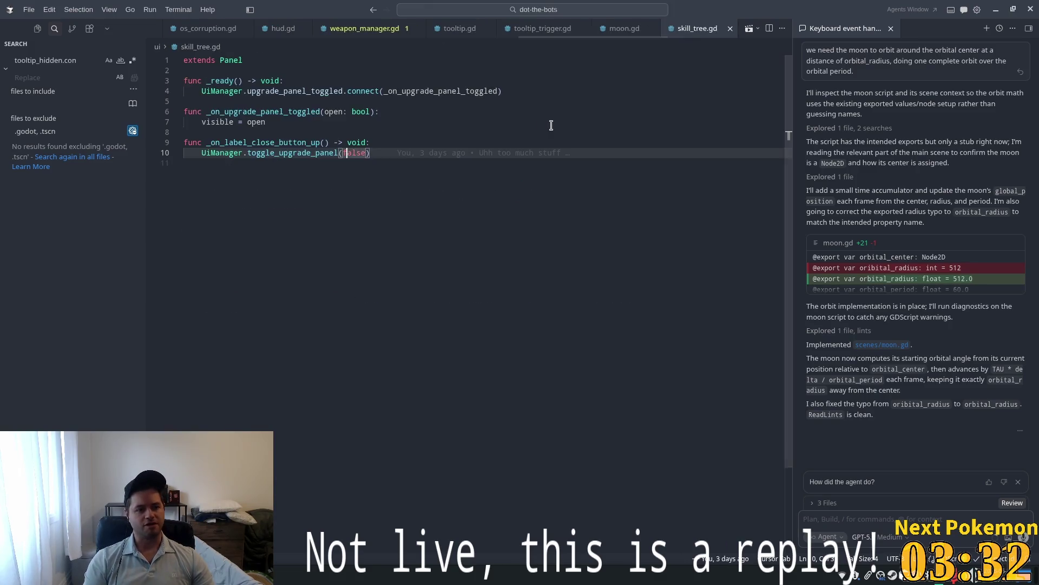
pyautogui.click(352, 77)
# - Add a line under extends Panel accepting the suggested moon reference, then compare with Godot
pyautogui.press('Return')
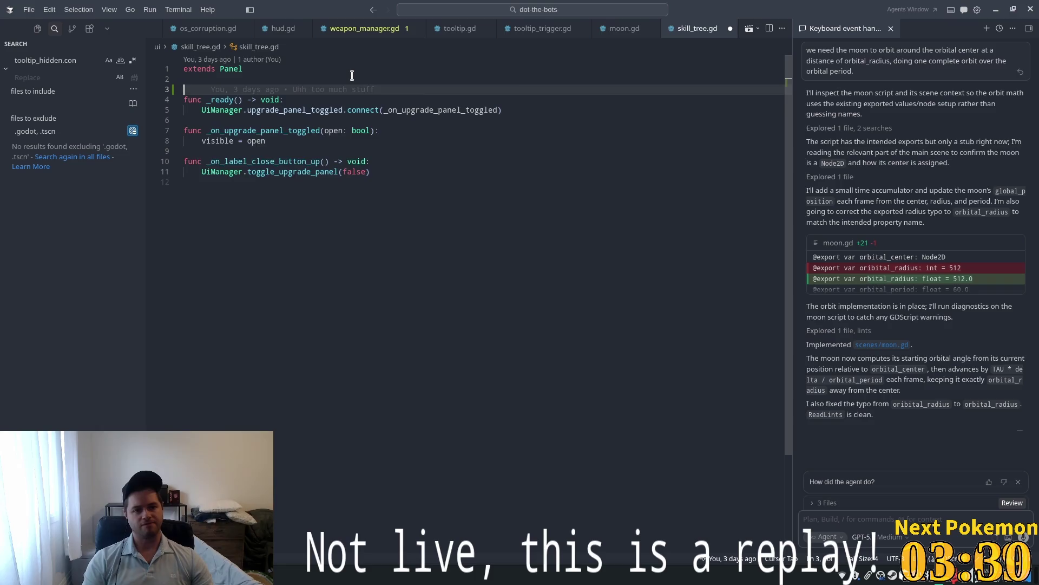
pyautogui.press('Tab')
pyautogui.hotkey('alt', 'Tab')
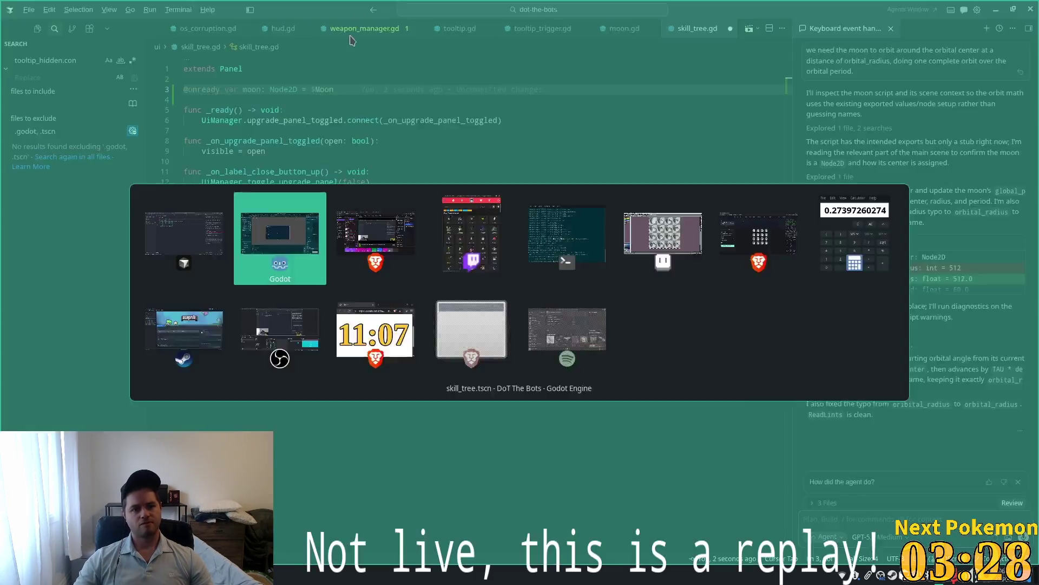
pyautogui.click(114, 76)
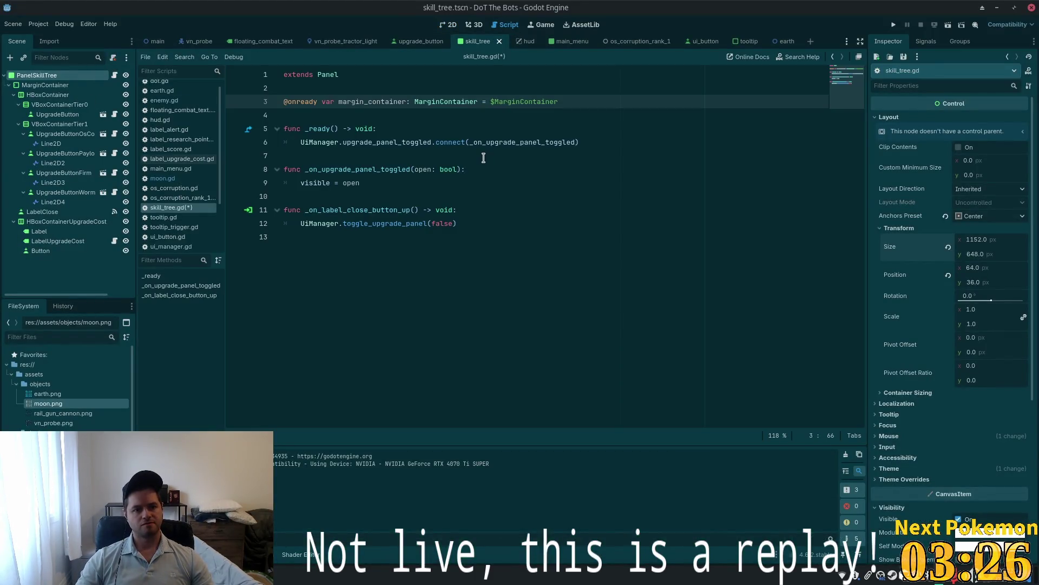
pyautogui.hotkey('alt', 'Tab')
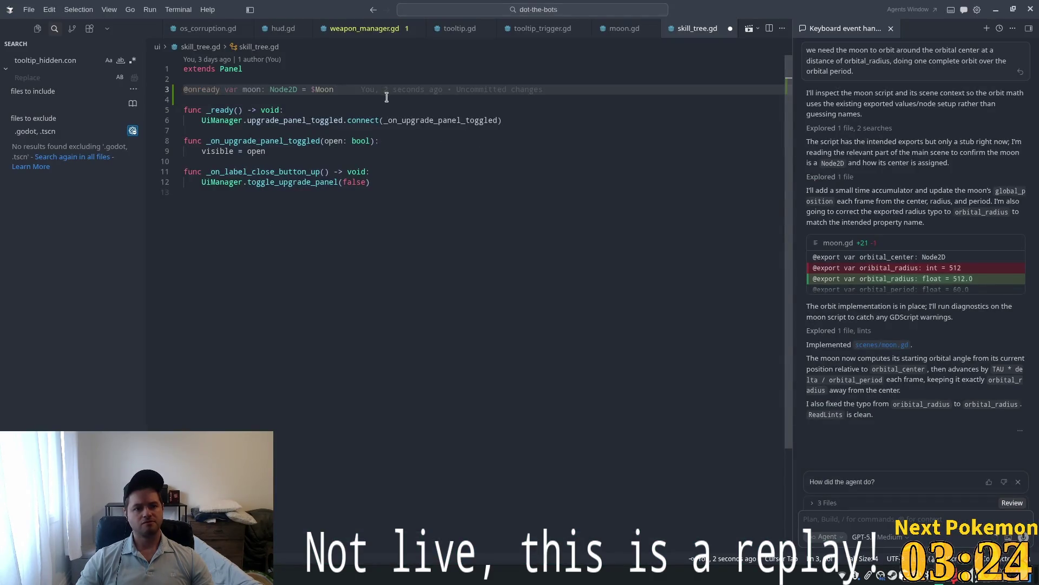
pyautogui.hotkey('alt', 'Tab')
pyautogui.hotkey('alt', 'Tab')
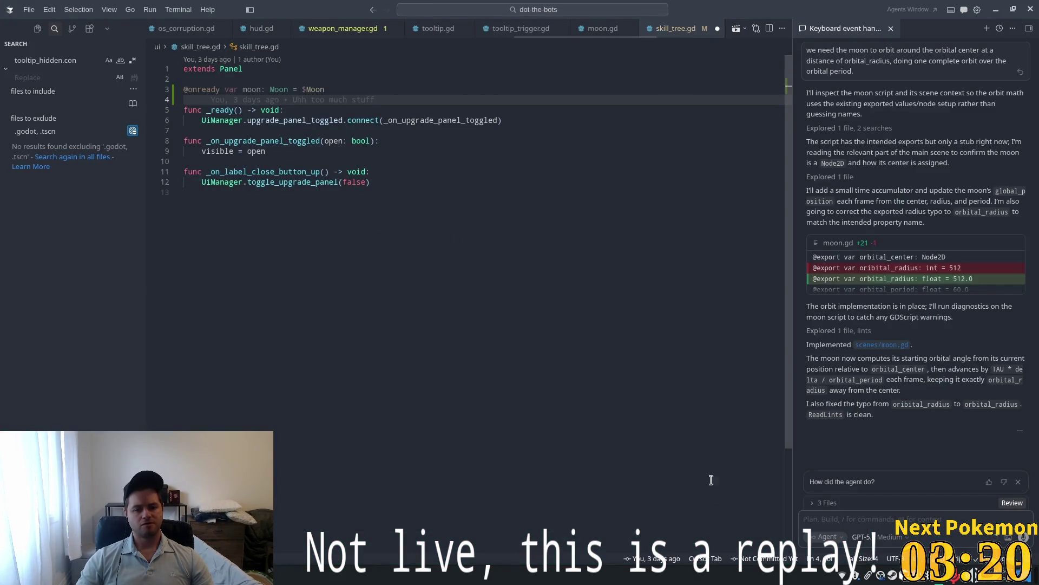
# - Close skill_tree.gd with Don't Save to drop the moon line, reopen it, and return to Godot
pyautogui.click(299, 75)
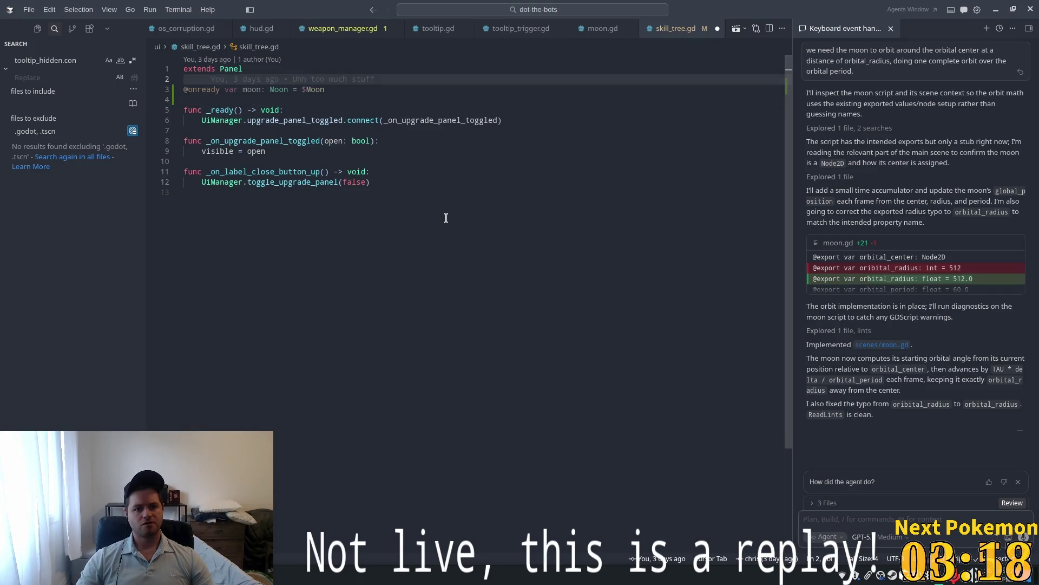
pyautogui.click(718, 28)
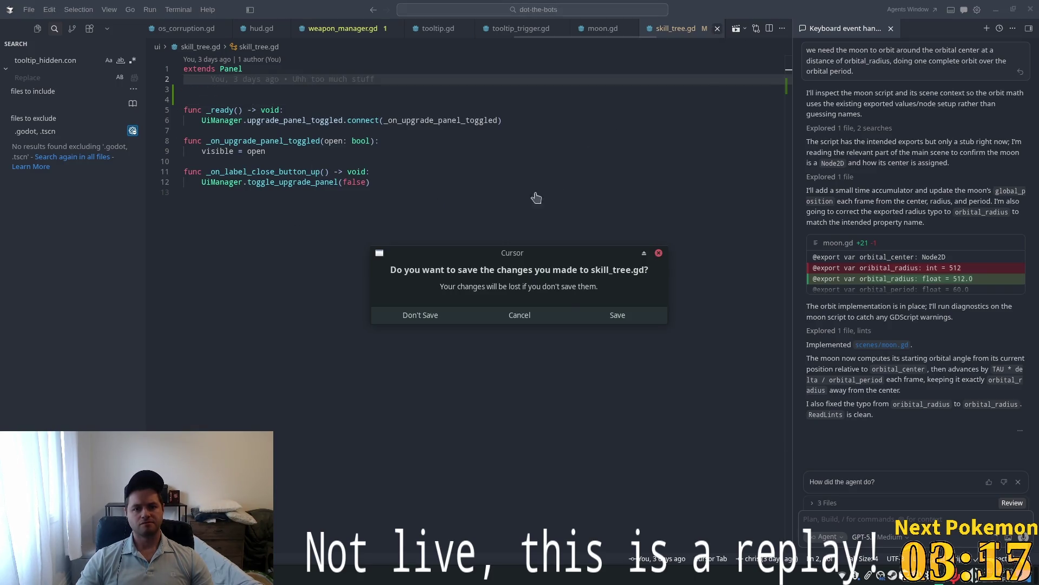
pyautogui.click(414, 316)
pyautogui.click(542, 209)
pyautogui.hotkey('ctrl', 'p')
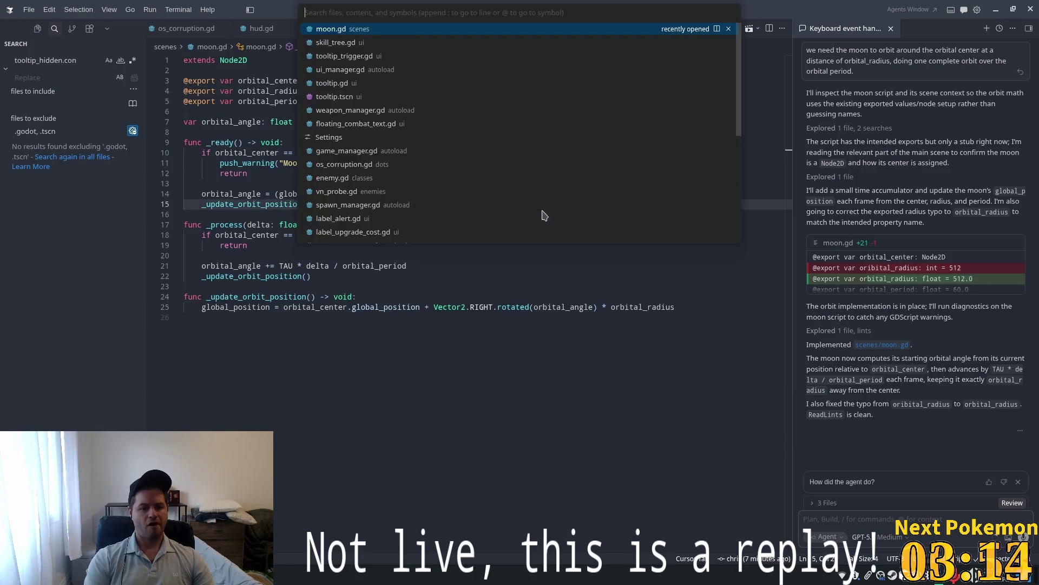
pyautogui.write('skill')
pyautogui.press('Return')
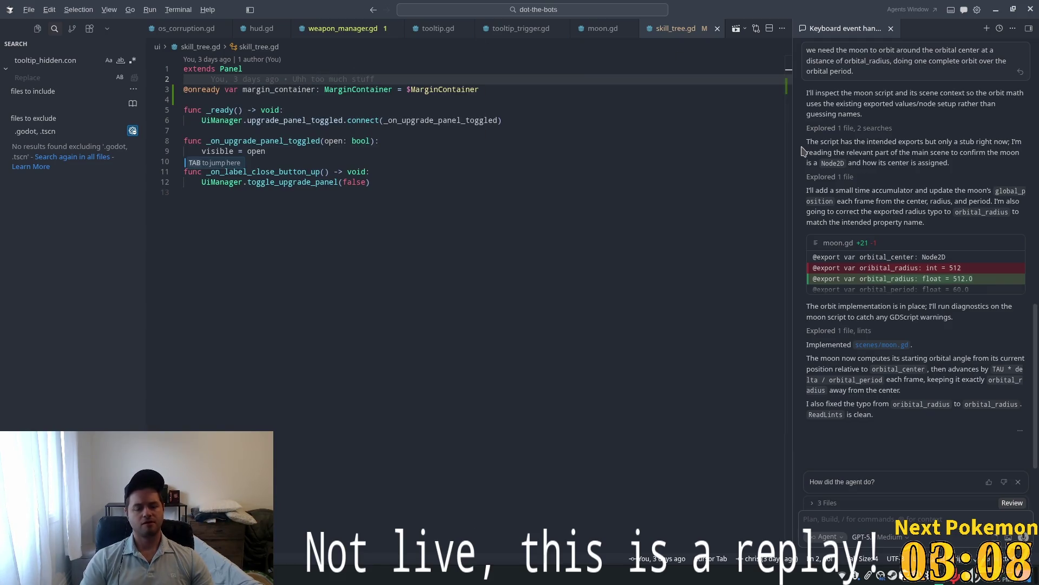
pyautogui.hotkey('alt', 'Tab')
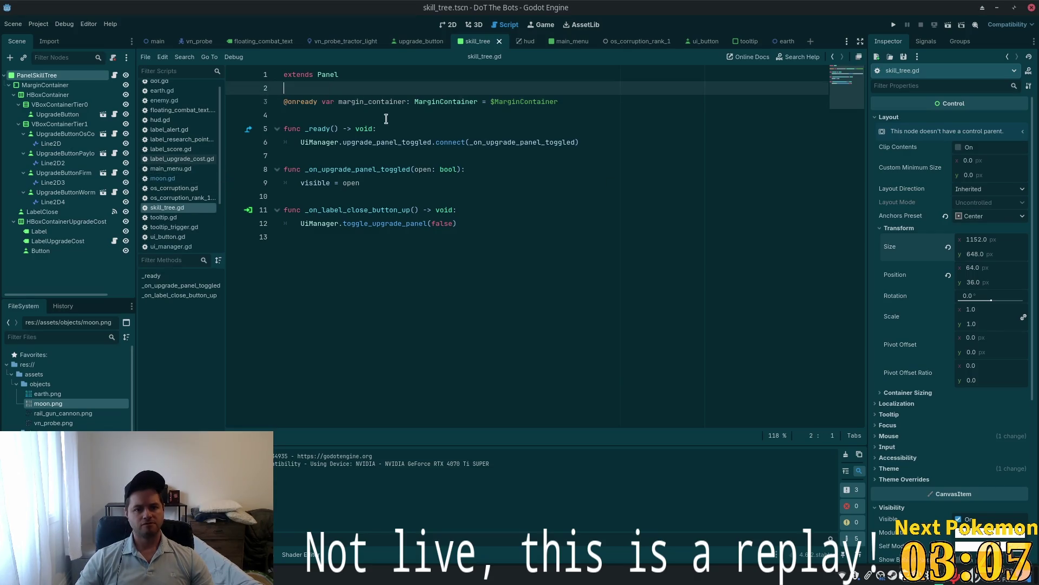
# - Add 'const ORIGINAL_SIZE = wait_time' below the margin_container declaration
pyautogui.click(411, 118)
pyautogui.press('Return')
pyautogui.press('BackSpace')
pyautogui.press('Up')
pyautogui.press('Up')
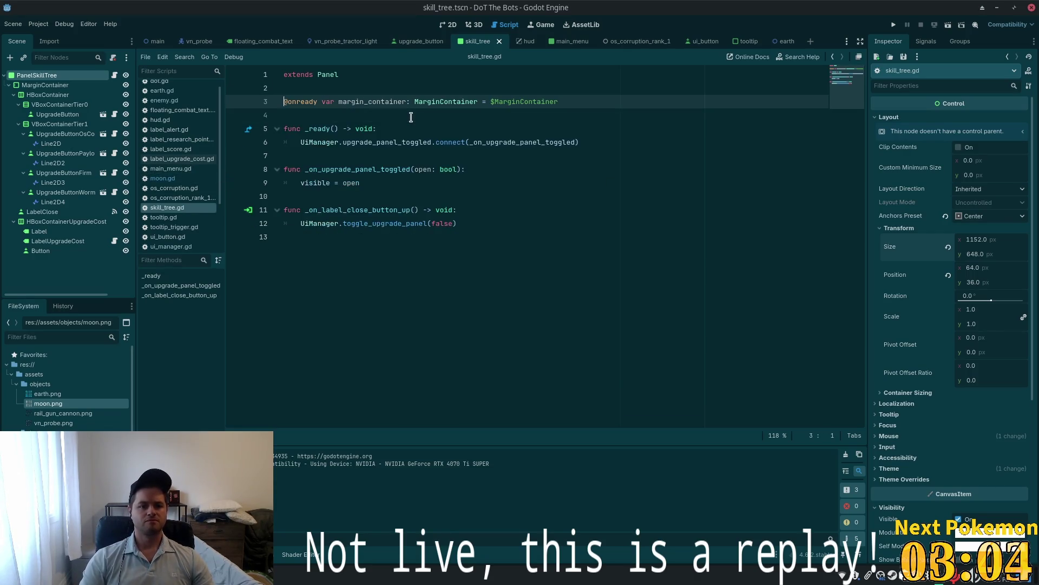
pyautogui.press('Return')
pyautogui.press('BackSpace')
pyautogui.press('Up')
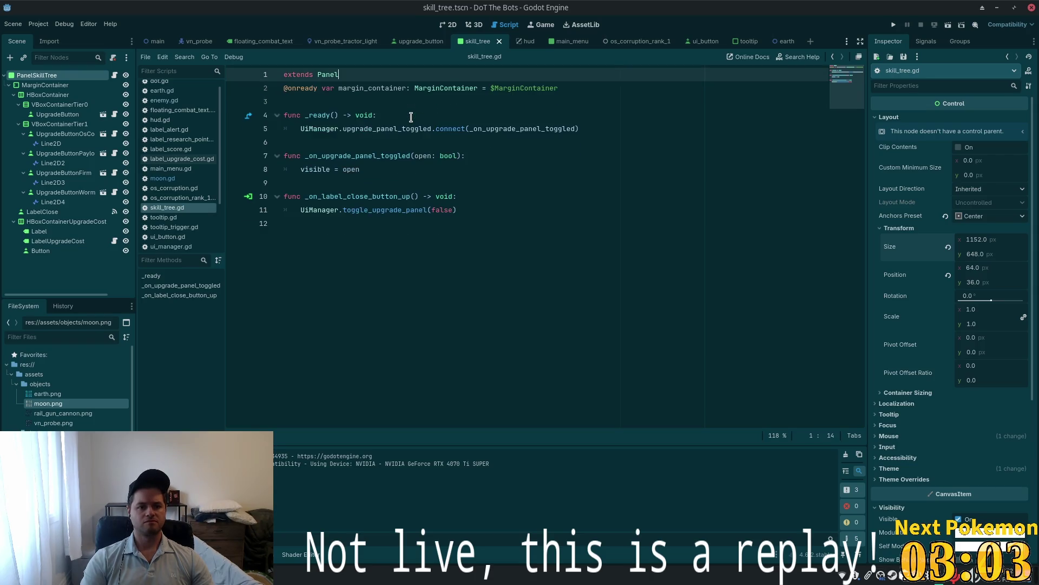
pyautogui.press('Down')
pyautogui.press('Down')
pyautogui.press('End')
pyautogui.press('Return')
pyautogui.press('Return')
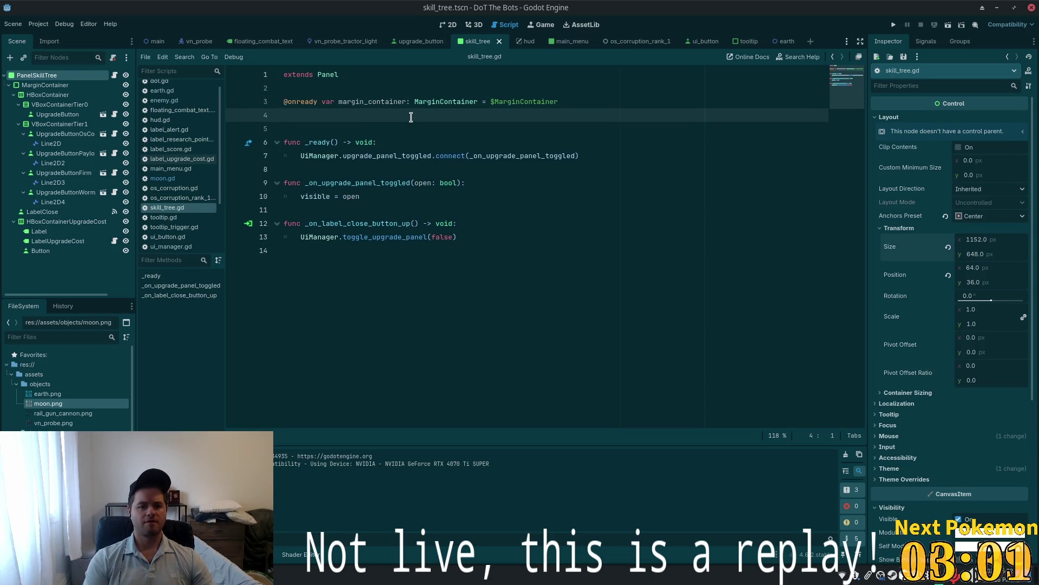
pyautogui.write('const ORIGINAL_')
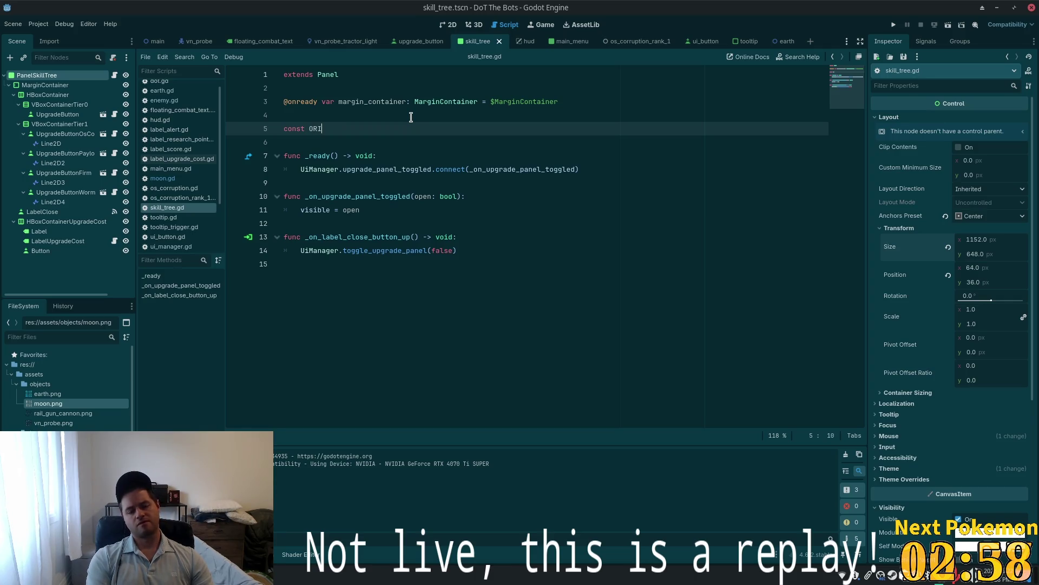
pyautogui.write('SIZE ')
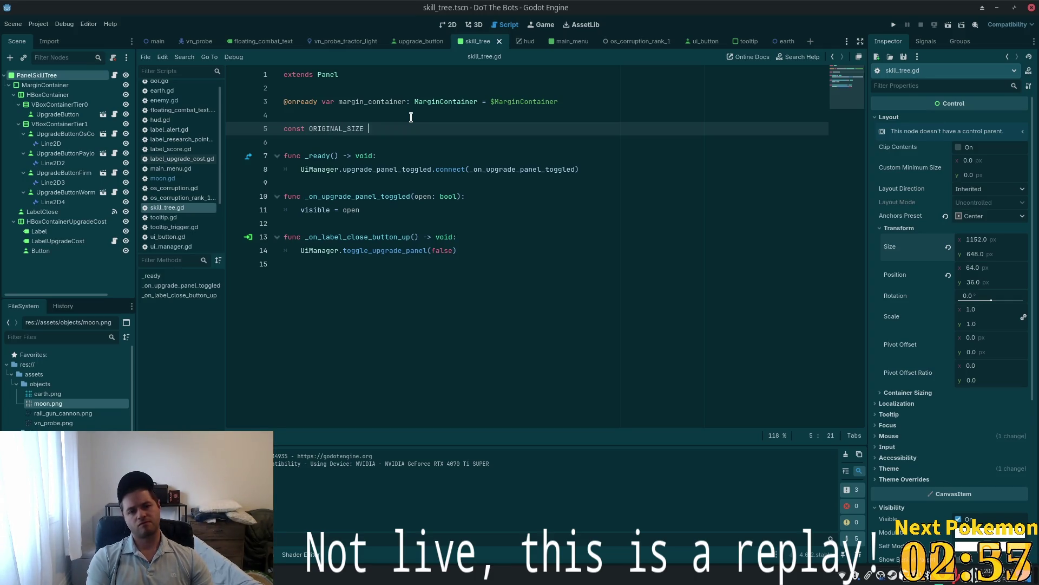
pyautogui.write('= wait_time')
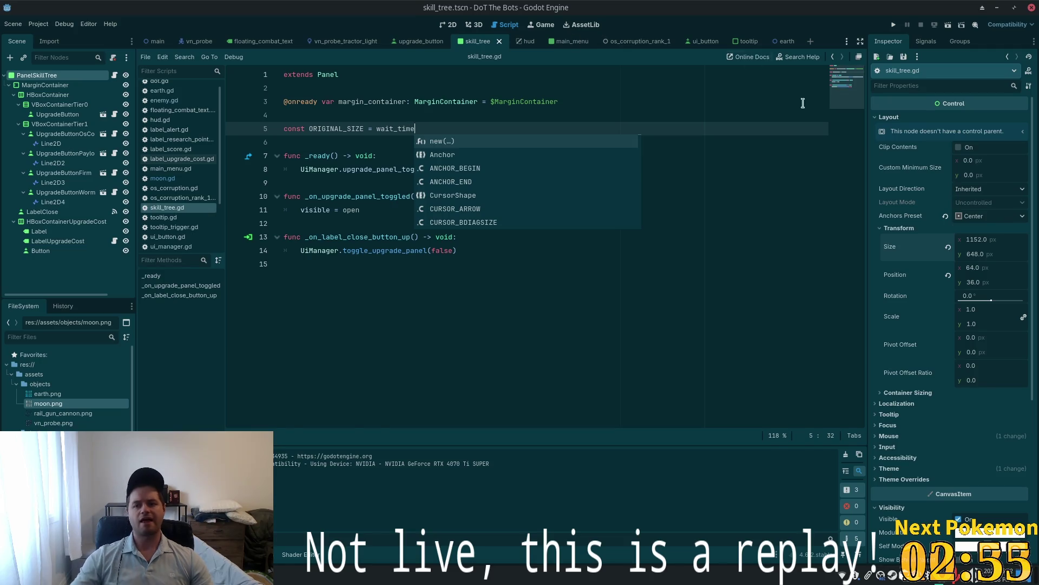
# - Replace the wait_time placeholder with a Vector2 type annotation, leaving no initializer
pyautogui.rightClick(914, 251)
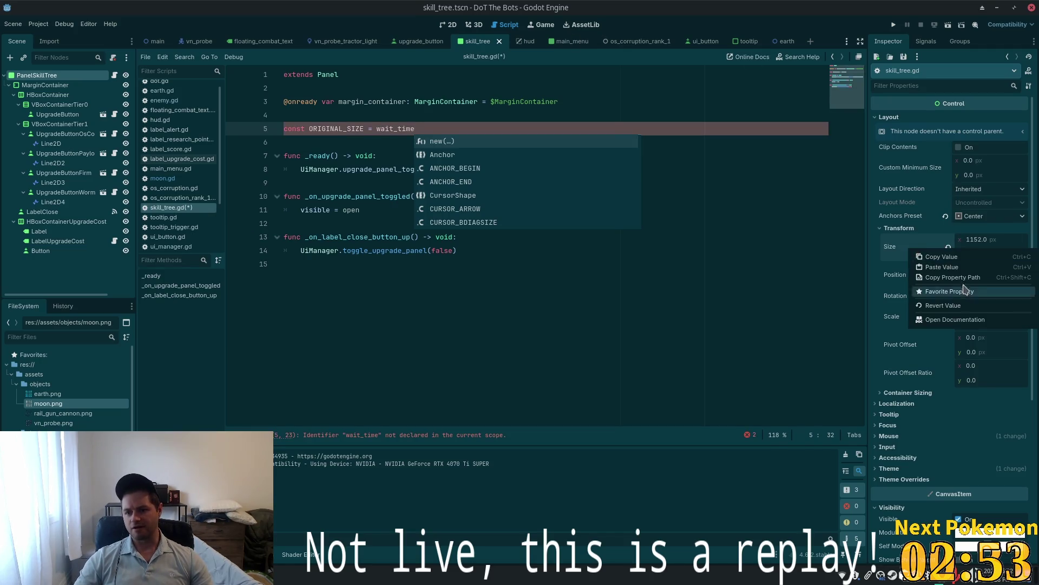
pyautogui.click(949, 258)
pyautogui.click(457, 128)
pyautogui.hotkey('ctrl', 'shift', 'Left')
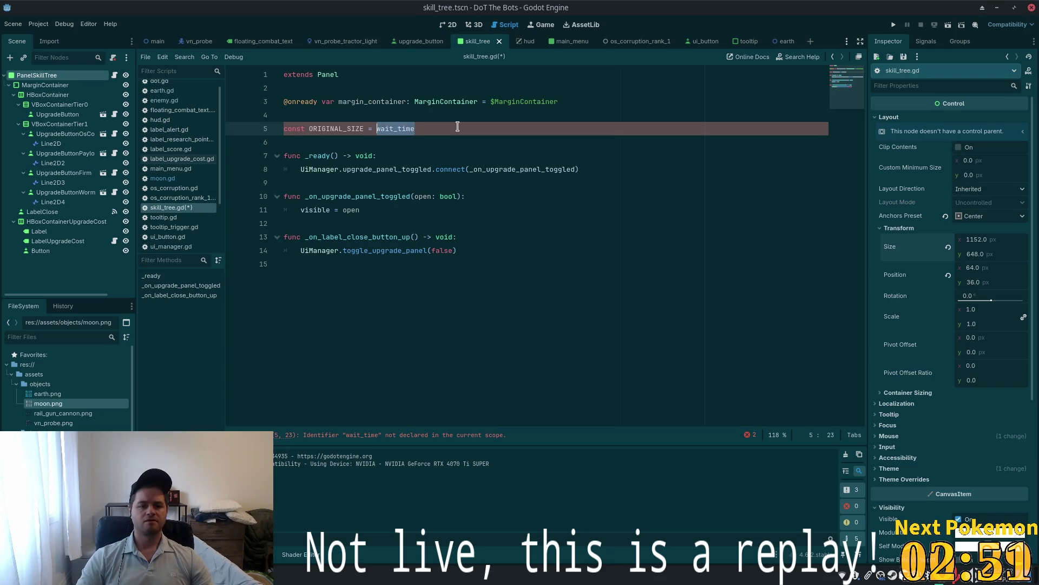
pyautogui.click(458, 129)
pyautogui.press('BackSpace')
pyautogui.press('BackSpace')
pyautogui.press('BackSpace')
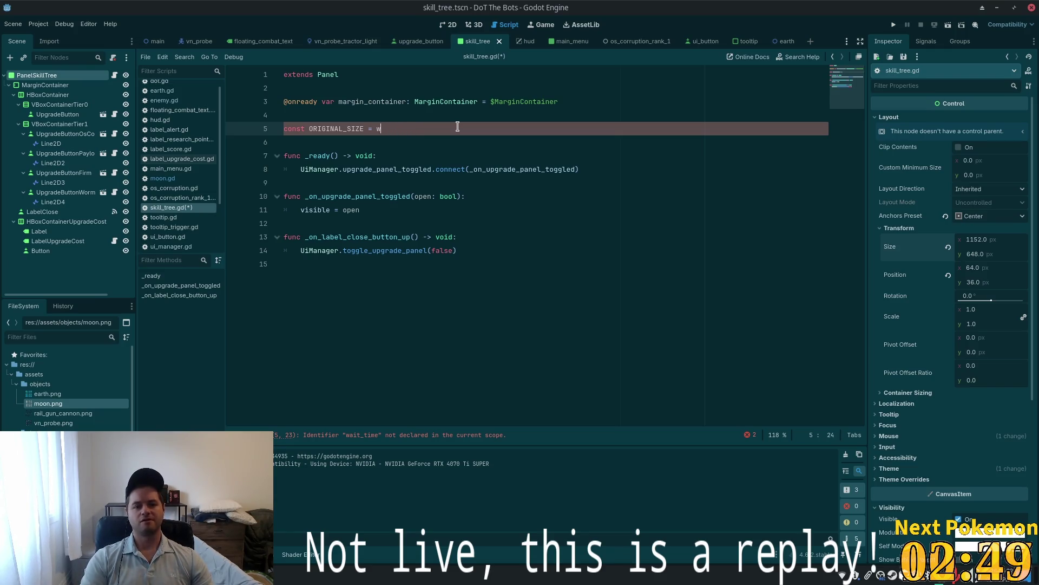
pyautogui.press('BackSpace')
pyautogui.press('Left')
pyautogui.press('Left')
pyautogui.press('Left')
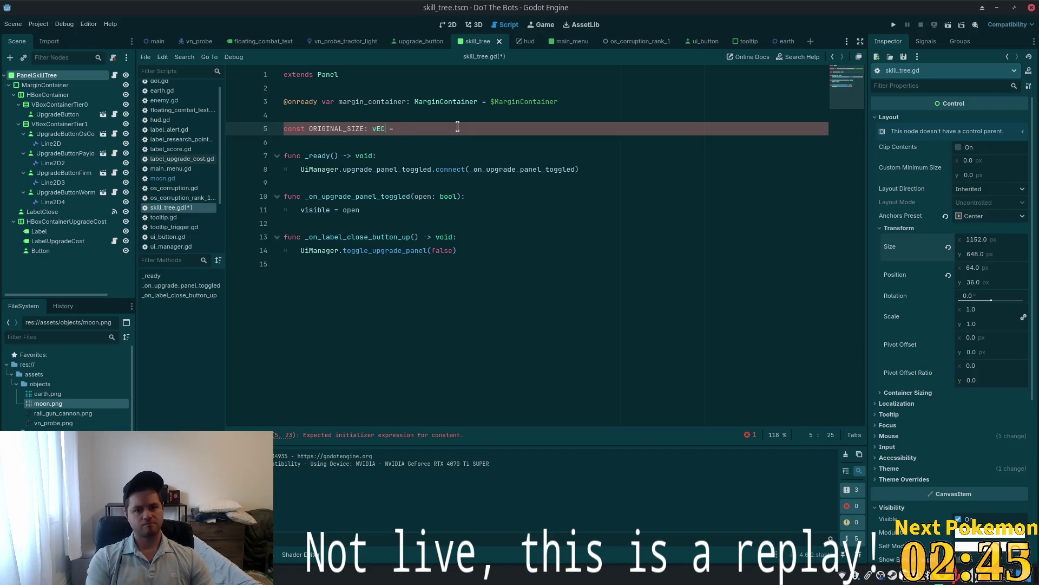
pyautogui.press('BackSpace')
pyautogui.press('BackSpace')
pyautogui.press('BackSpace')
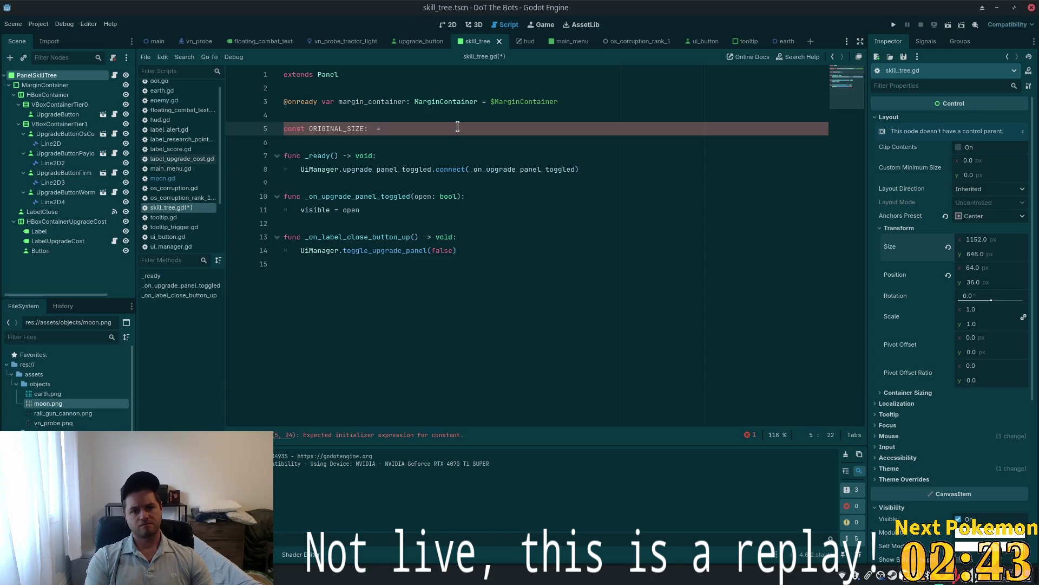
pyautogui.press('Return')
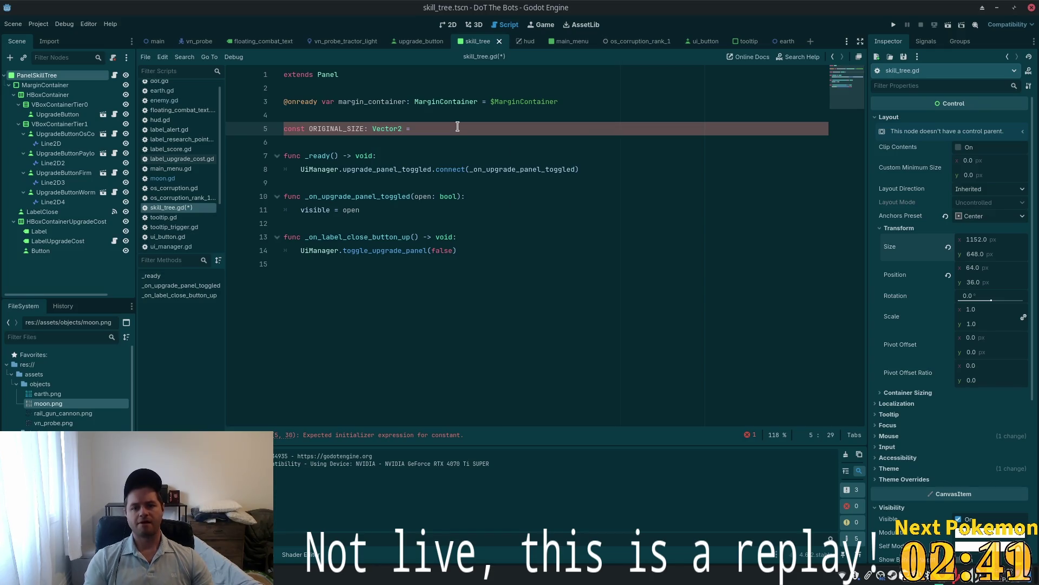
pyautogui.write('Vew')
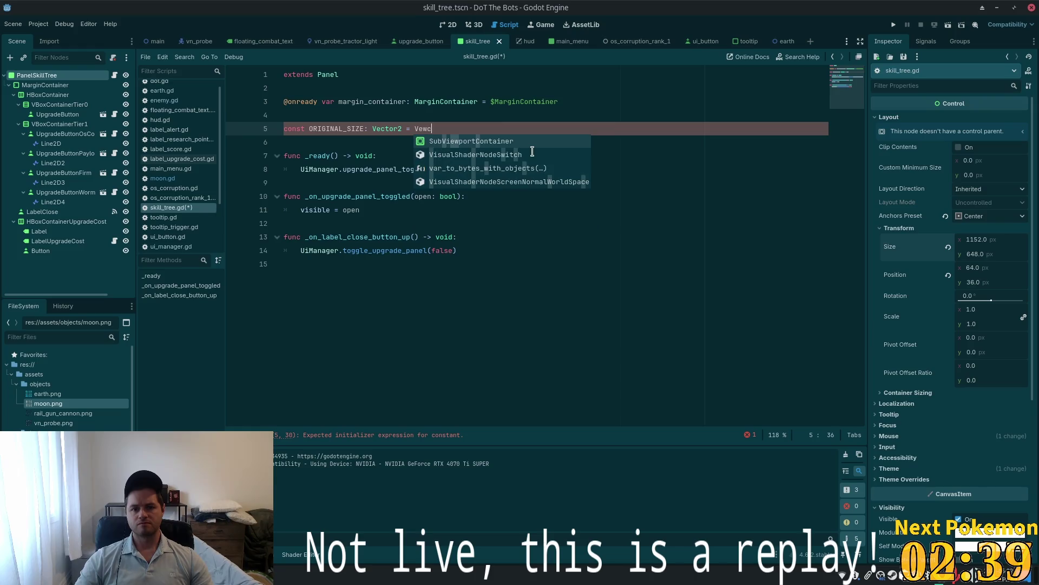
pyautogui.write('c')
pyautogui.press('Return')
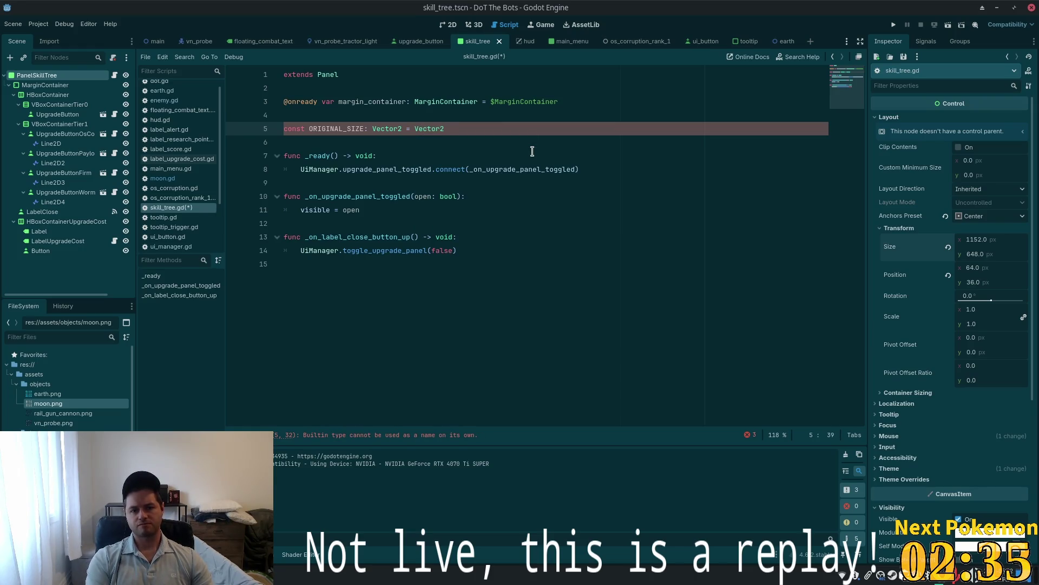
pyautogui.press('BackSpace')
pyautogui.press('BackSpace')
pyautogui.press('BackSpace')
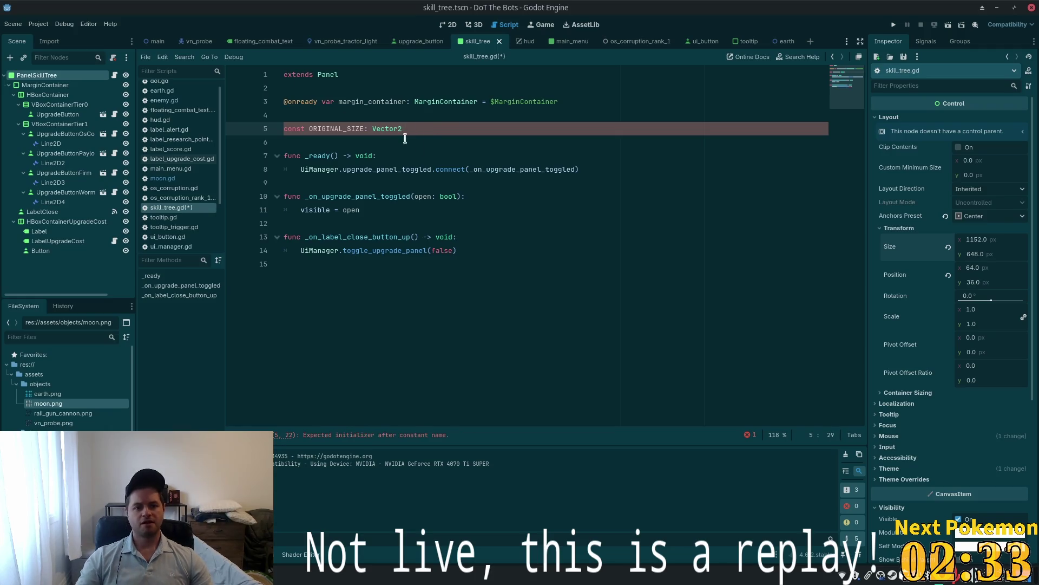
# - Save the script and change the ORIGINAL_SIZE declaration from const to var
pyautogui.press('Down')
pyautogui.press('Up')
pyautogui.press('Right')
pyautogui.press('Right')
pyautogui.press('Right')
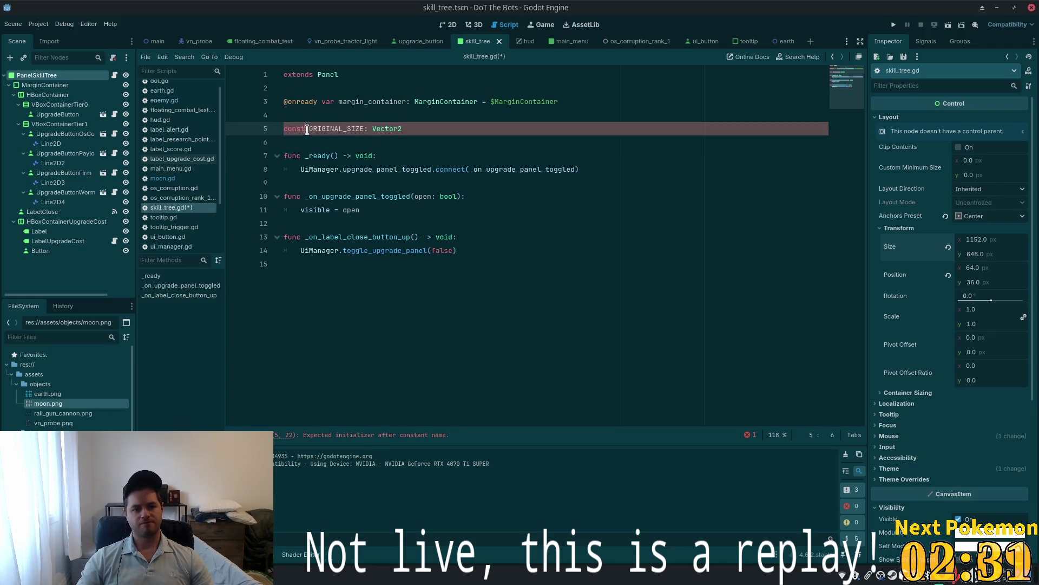
pyautogui.hotkey('ctrl', 's')
pyautogui.click(334, 128)
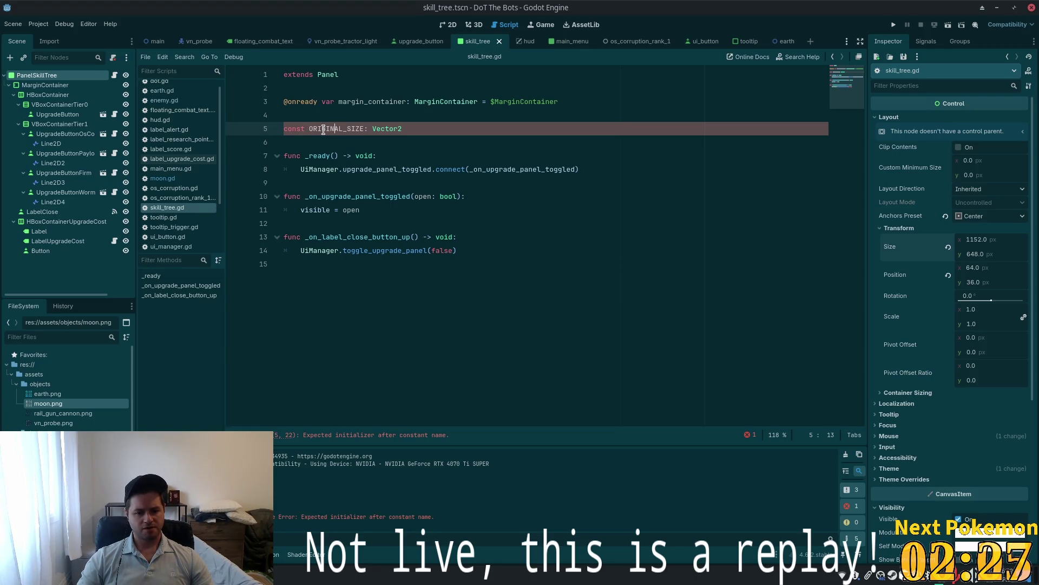
pyautogui.click(418, 130)
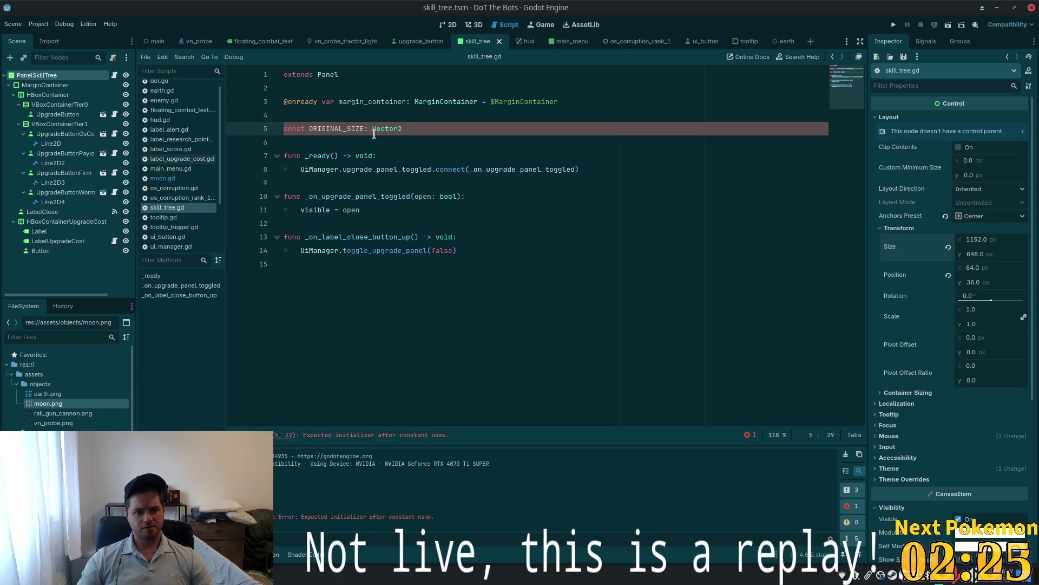
pyautogui.click(299, 129)
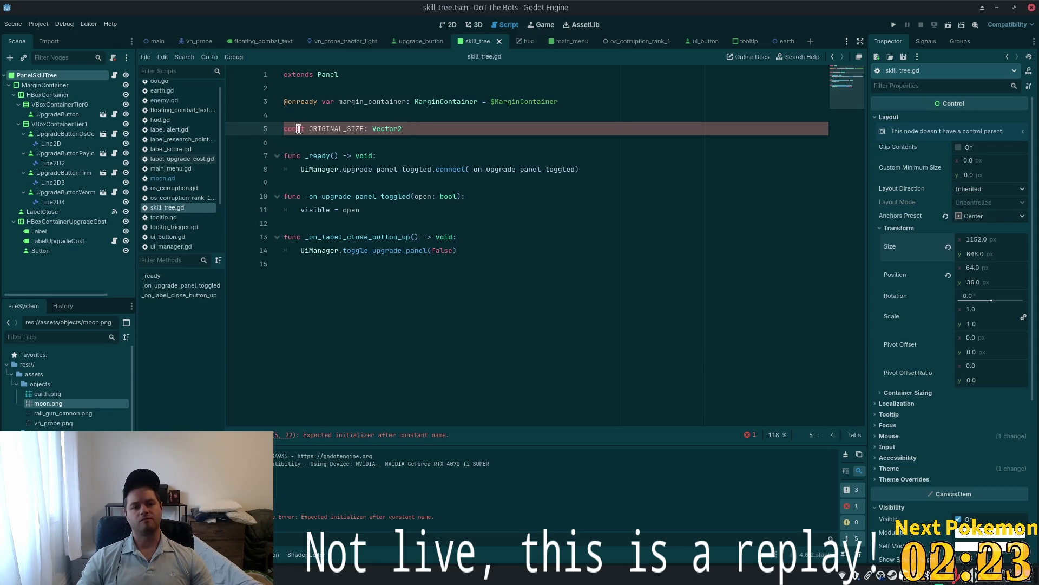
pyautogui.doubleClick(298, 129)
pyautogui.write('var')
# - Add and undo an empty line inside _ready before moving over to Cursor
pyautogui.click(412, 142)
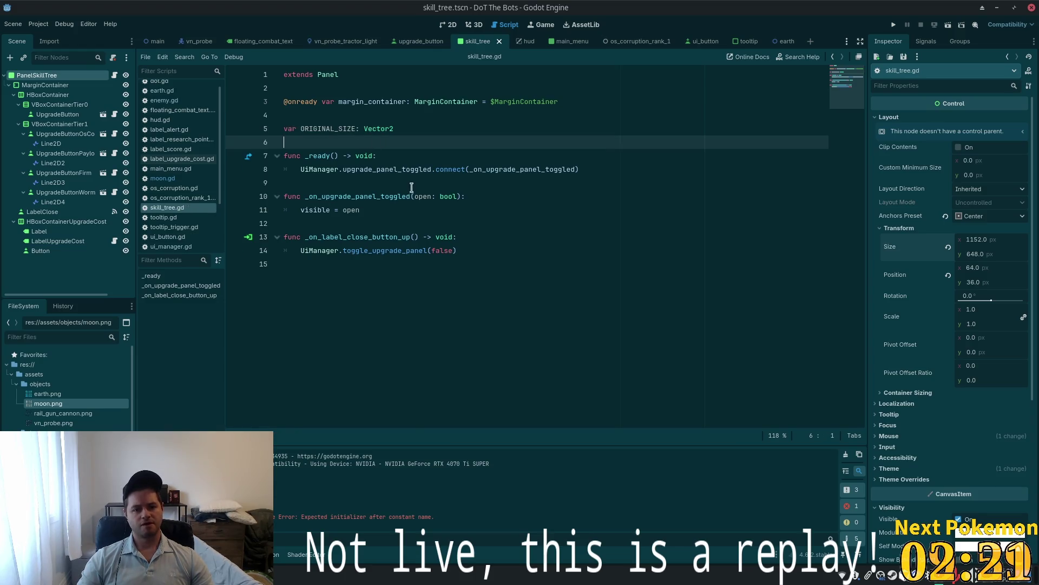
pyautogui.click(398, 159)
pyautogui.press('Return')
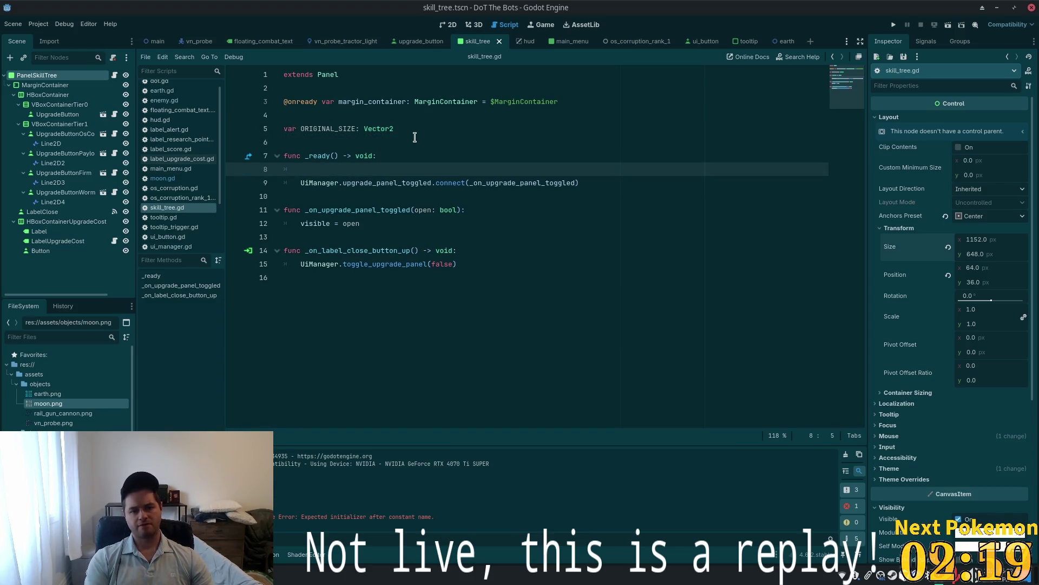
pyautogui.hotkey('ctrl', 'z')
pyautogui.hotkey('alt', 'Tab')
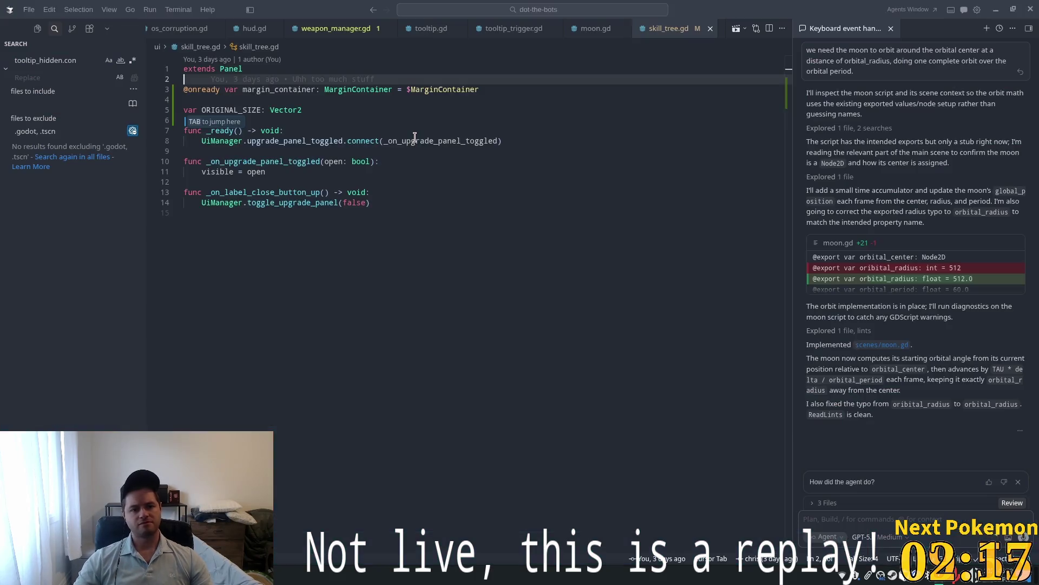
# - Insert 'ORIGINAL_SIZE = size' into _ready, removing the margin_container prefix
pyautogui.press('Return')
pyautogui.press('Tab')
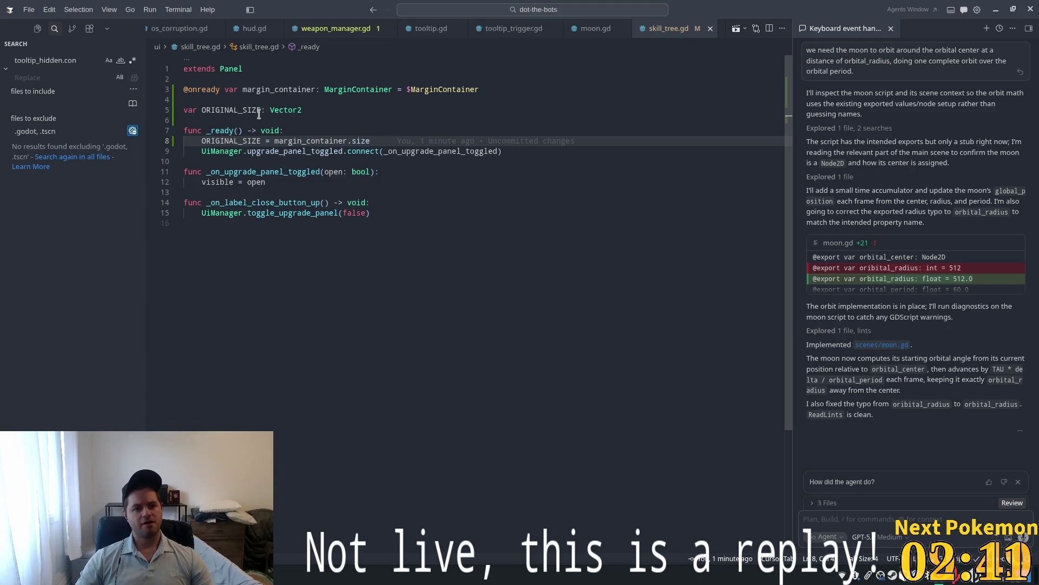
pyautogui.doubleClick(309, 141)
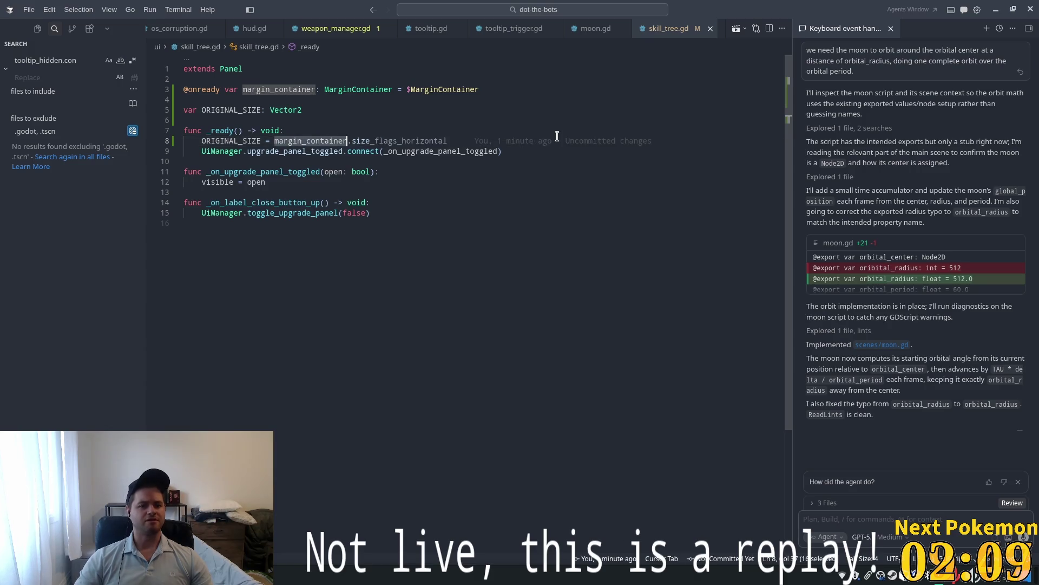
pyautogui.press('Delete')
pyautogui.press('Delete')
# - Move the ORIGINAL_SIZE assignment below the connect call with a blank line, and save
pyautogui.click(503, 134)
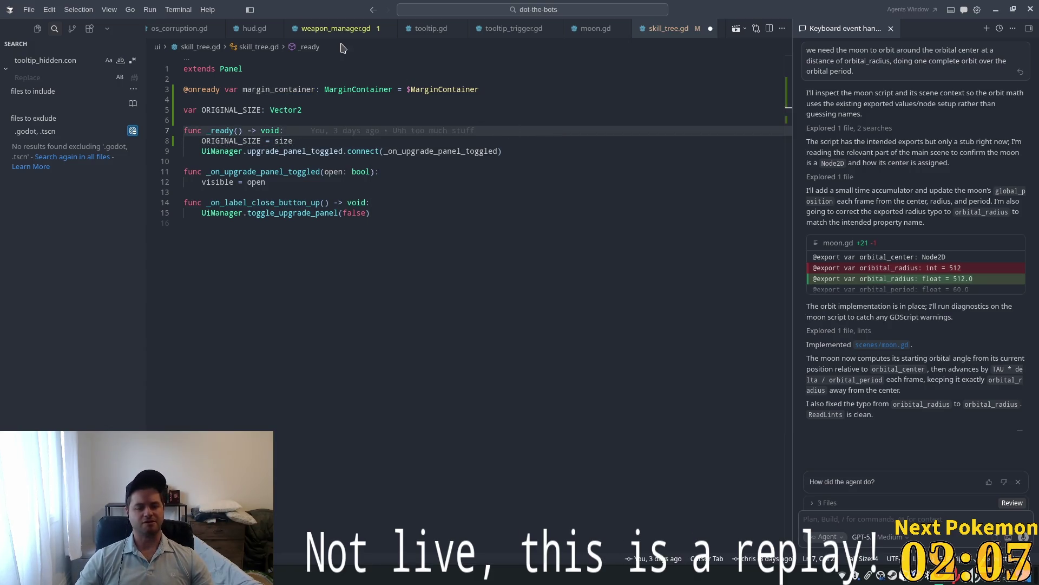
pyautogui.click(410, 151)
pyautogui.doubleClick(327, 151)
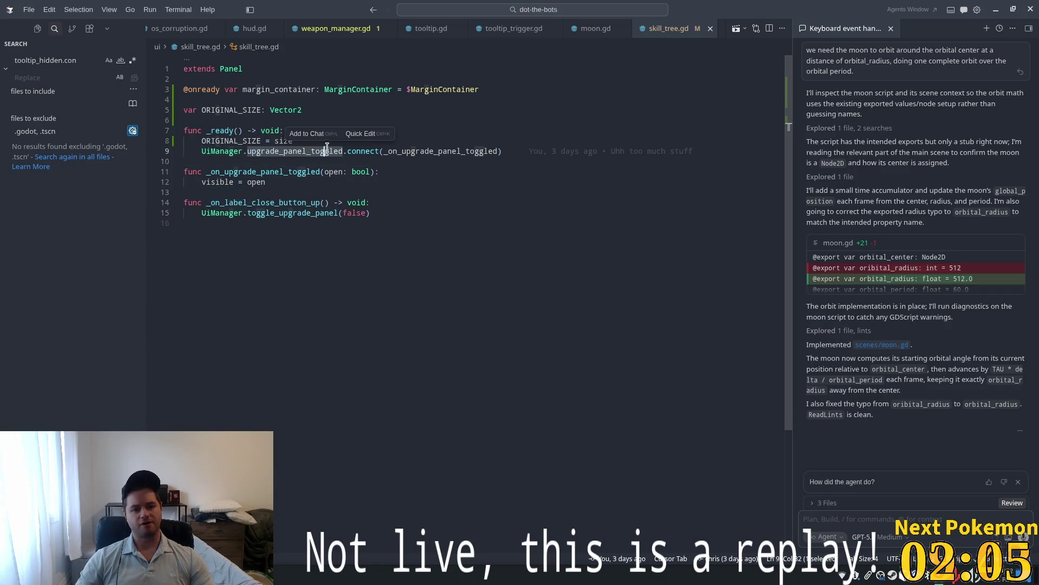
pyautogui.click(220, 140)
pyautogui.hotkey('alt', 'Down')
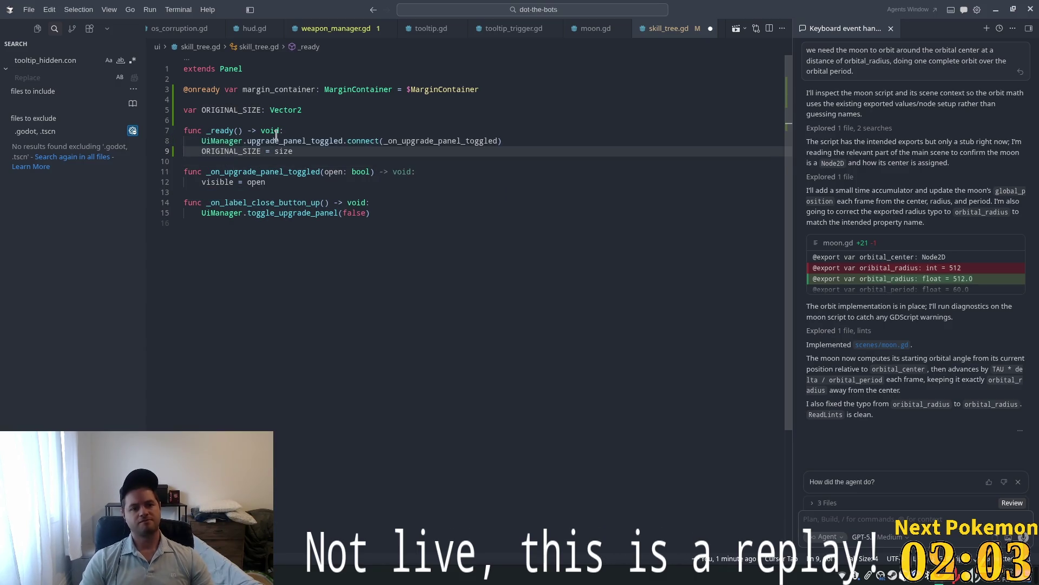
pyautogui.press('Up')
pyautogui.press('End')
pyautogui.press('Return')
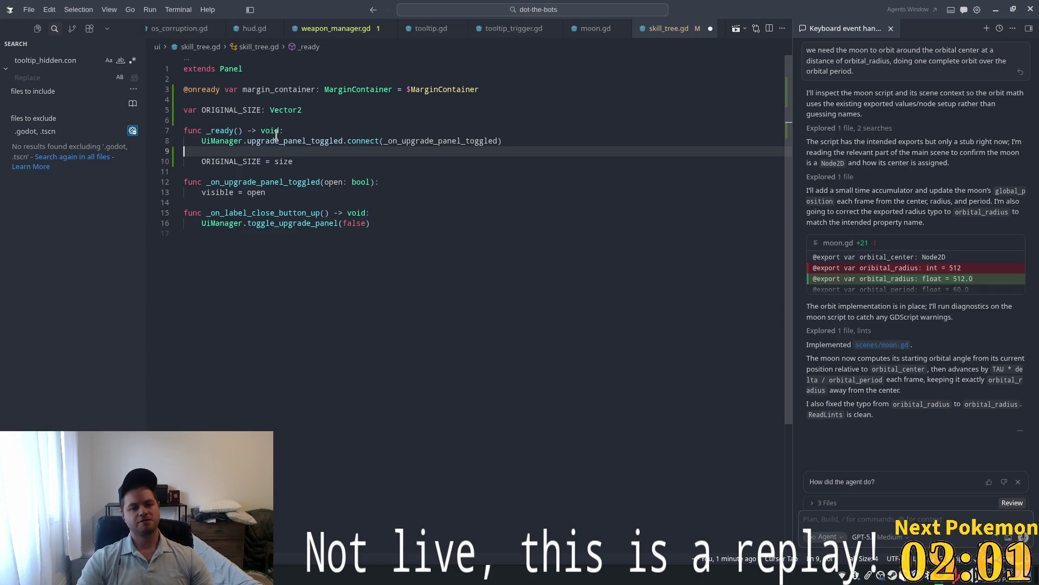
pyautogui.hotkey('ctrl', 's')
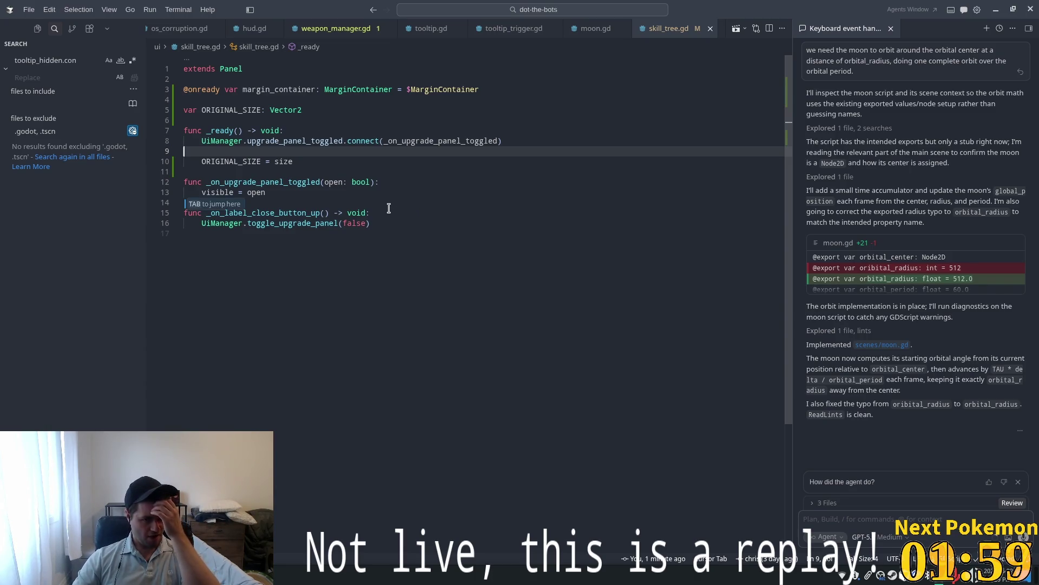
# - Delete the ORIGINAL_SIZE assignment line and turn the declaration back into a const
pyautogui.click(379, 140)
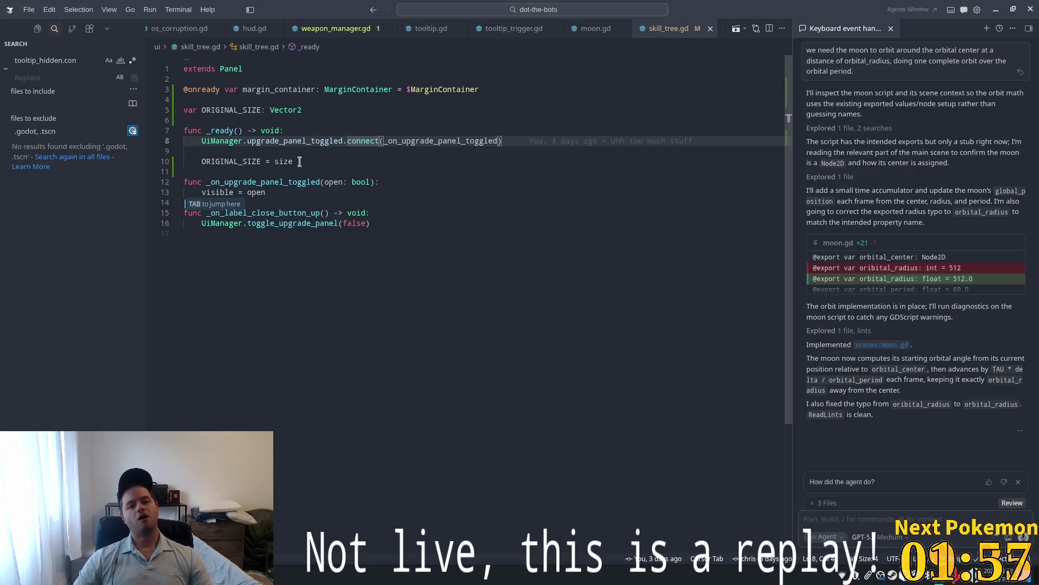
pyautogui.moveTo(299, 161); pyautogui.dragTo(184, 161)
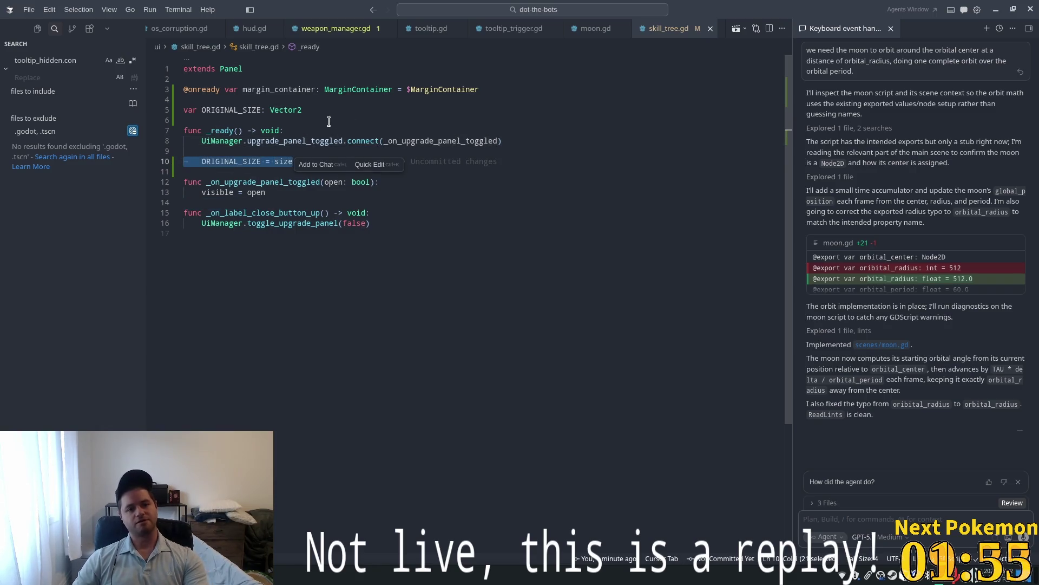
pyautogui.press('BackSpace')
pyautogui.press('BackSpace')
pyautogui.click(205, 110)
pyautogui.doubleClick(190, 110)
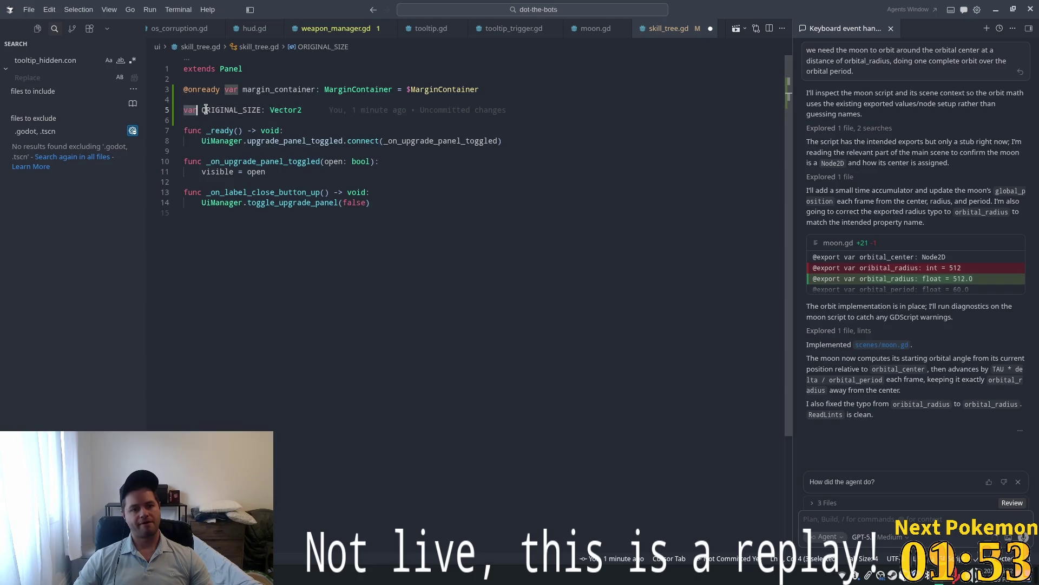
pyautogui.write('const')
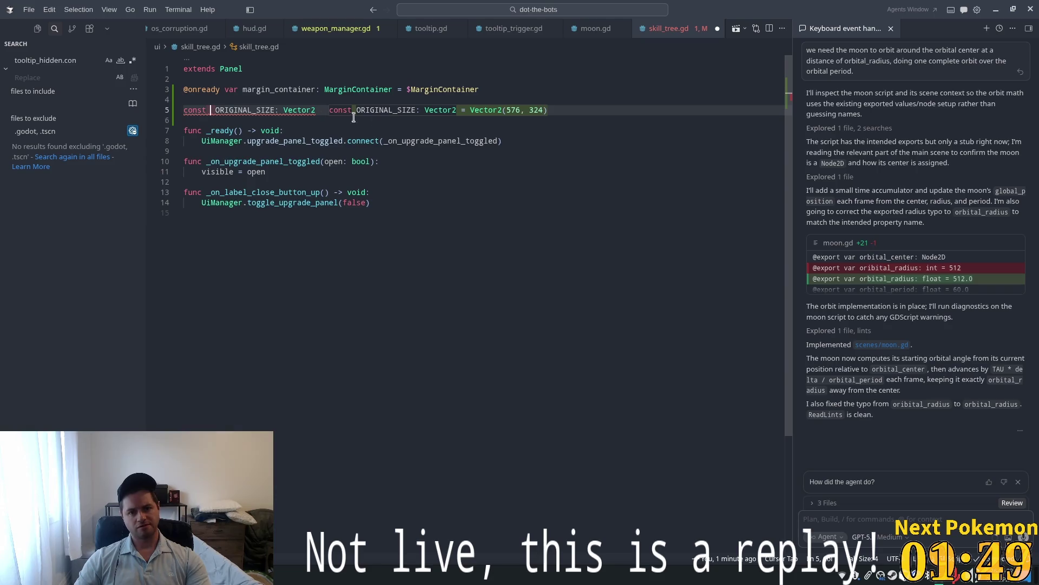
pyautogui.press('Tab')
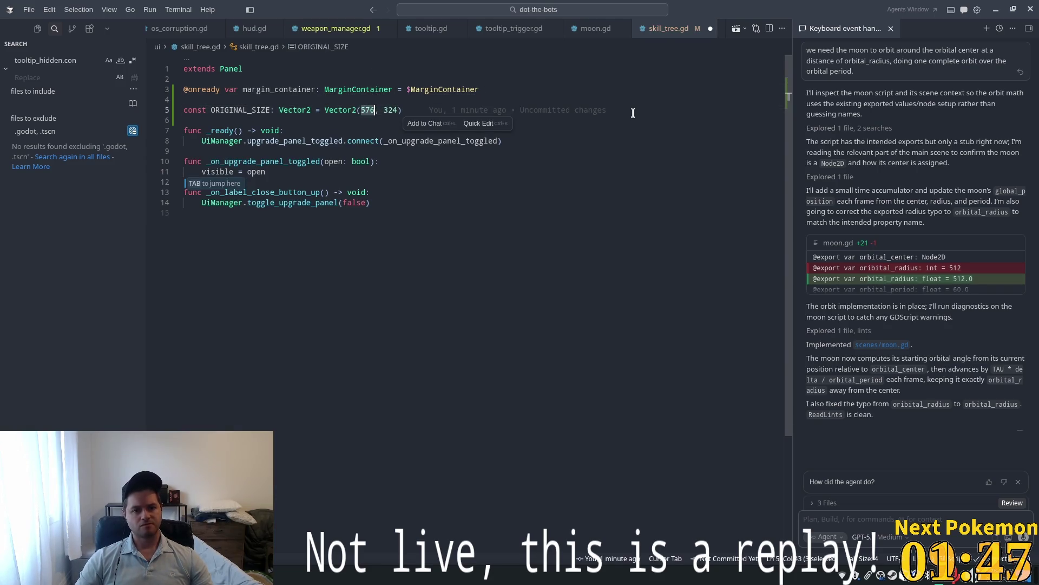
# - Set const ORIGINAL_SIZE to Vector2(1152, 648) after checking the size in Godot, and save
pyautogui.hotkey('alt', 'Tab')
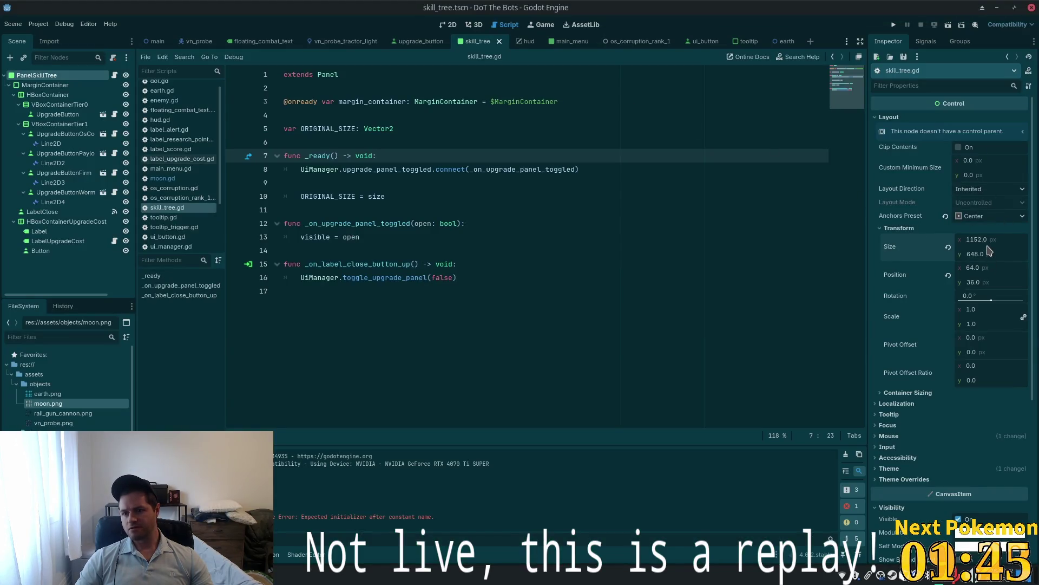
pyautogui.hotkey('alt', 'Tab')
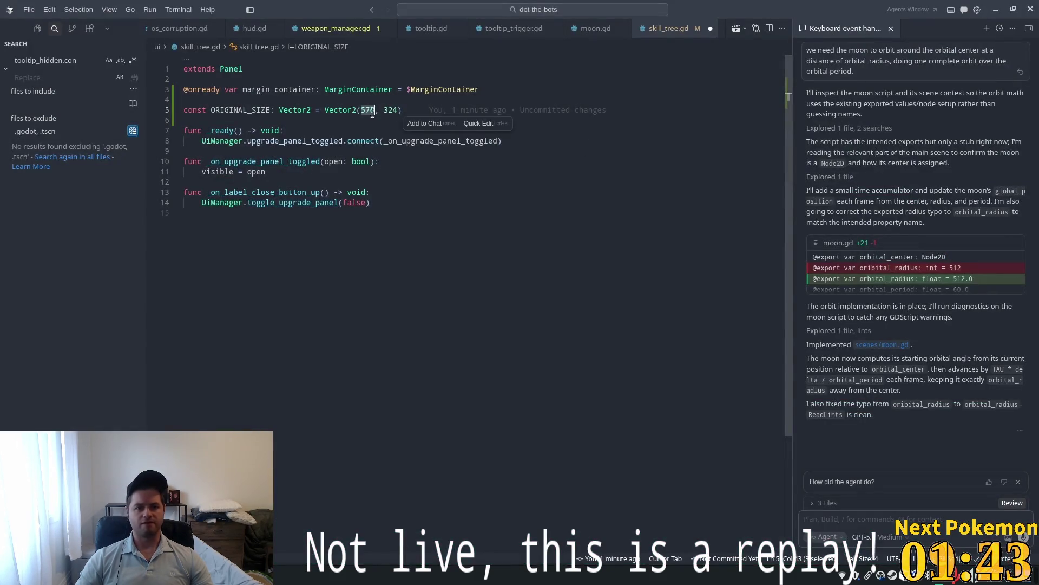
pyautogui.write('1152')
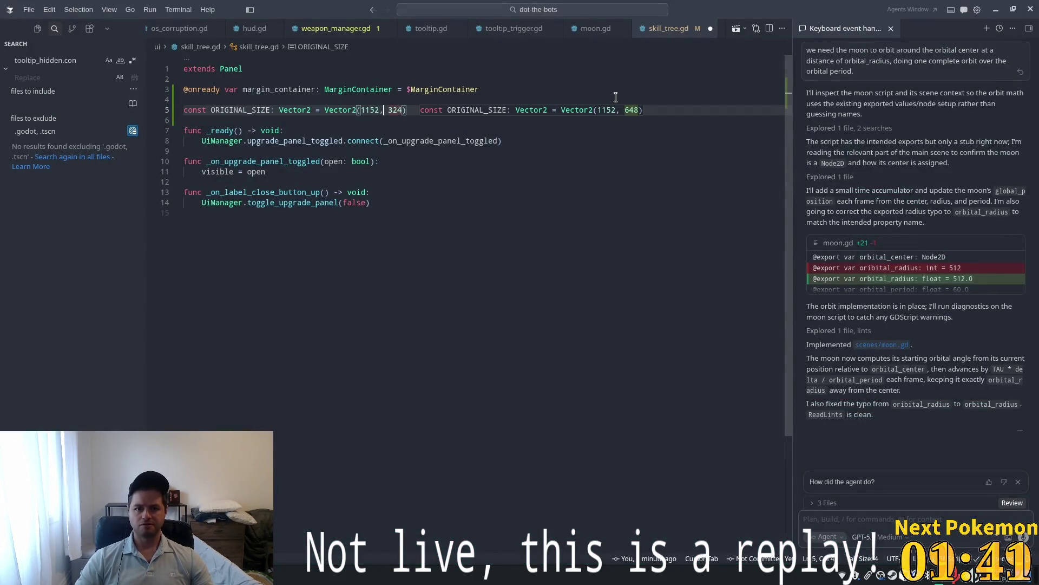
pyautogui.press('Tab')
pyautogui.press('Tab')
pyautogui.hotkey('ctrl', 's')
# - Reset PanelSkillTree's Size to default, save the scene, and hide MarginContainer in 2D view
pyautogui.click(403, 79)
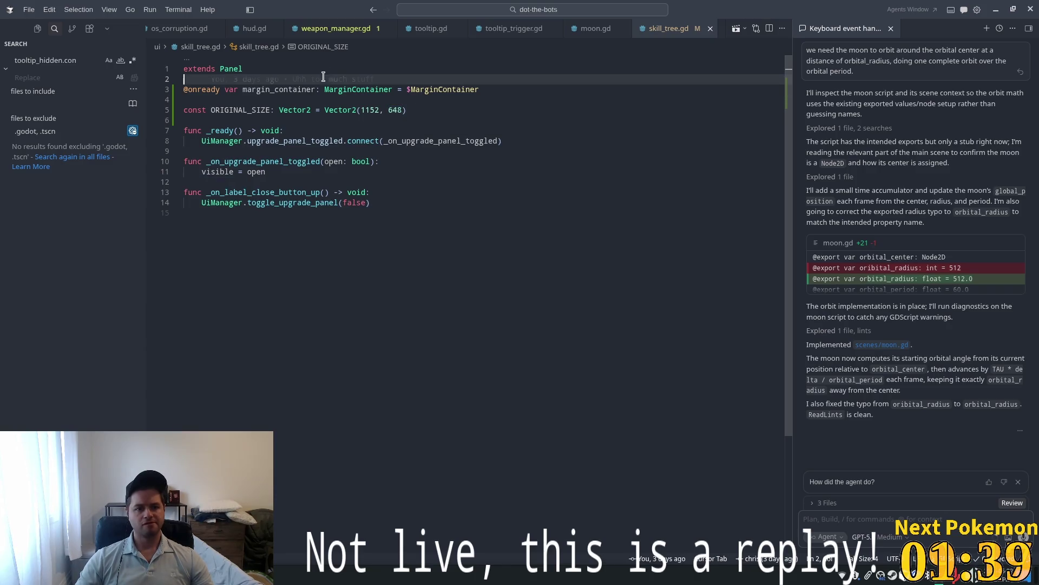
pyautogui.click(393, 142)
pyautogui.click(295, 130)
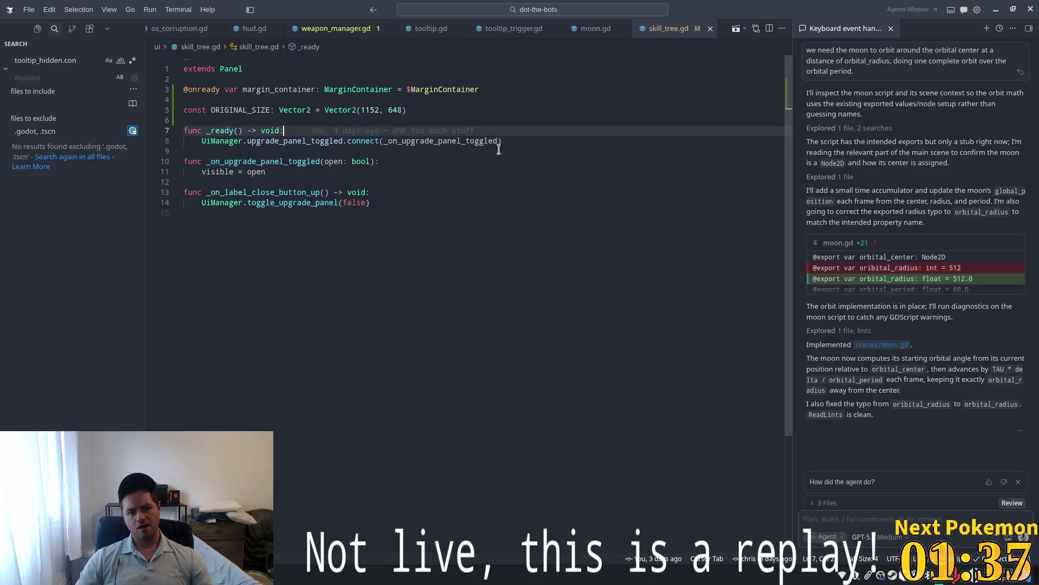
pyautogui.hotkey('alt', 'Tab')
pyautogui.click(948, 247)
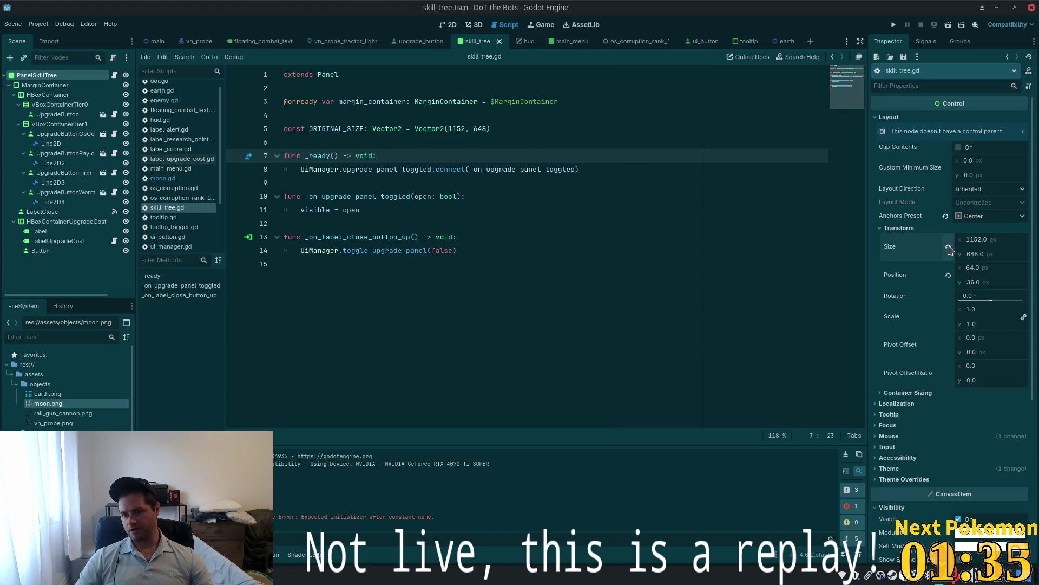
pyautogui.hotkey('ctrl', 's')
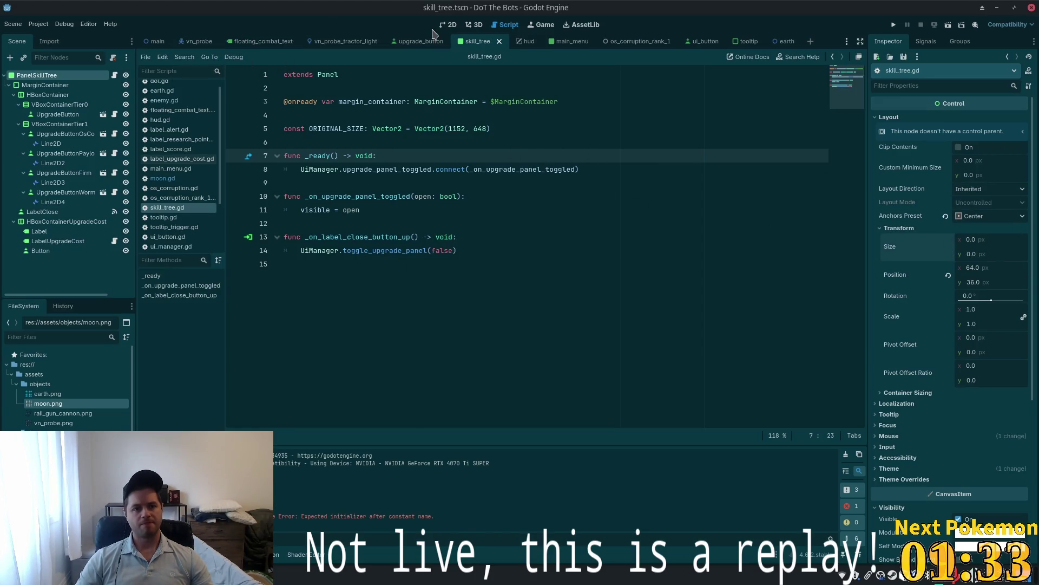
pyautogui.click(449, 24)
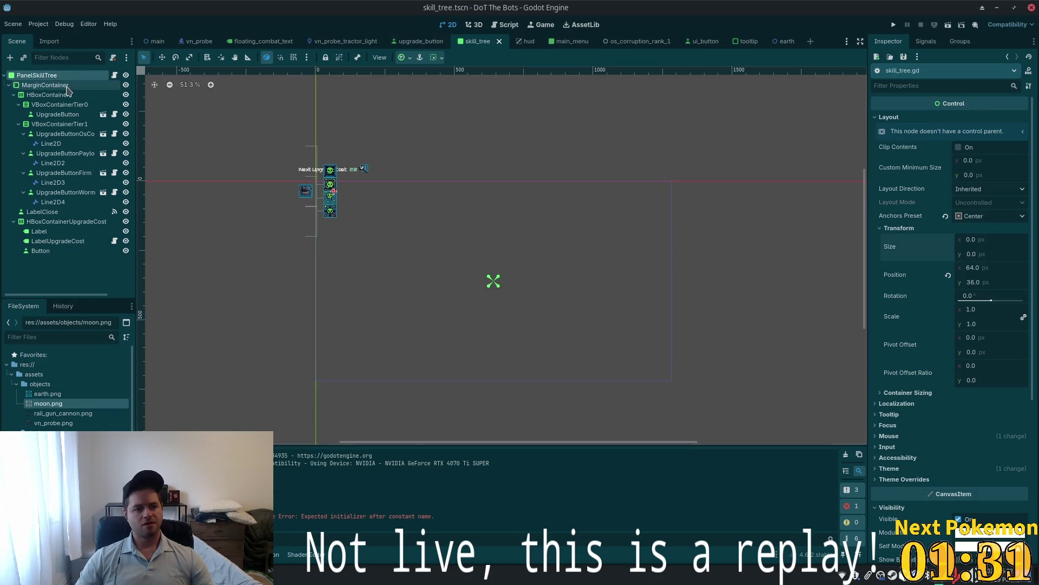
pyautogui.click(115, 86)
pyautogui.click(125, 86)
# - Return to skill_tree.gd in Cursor with the caret in the toggle handler
pyautogui.hotkey('alt', 'Tab')
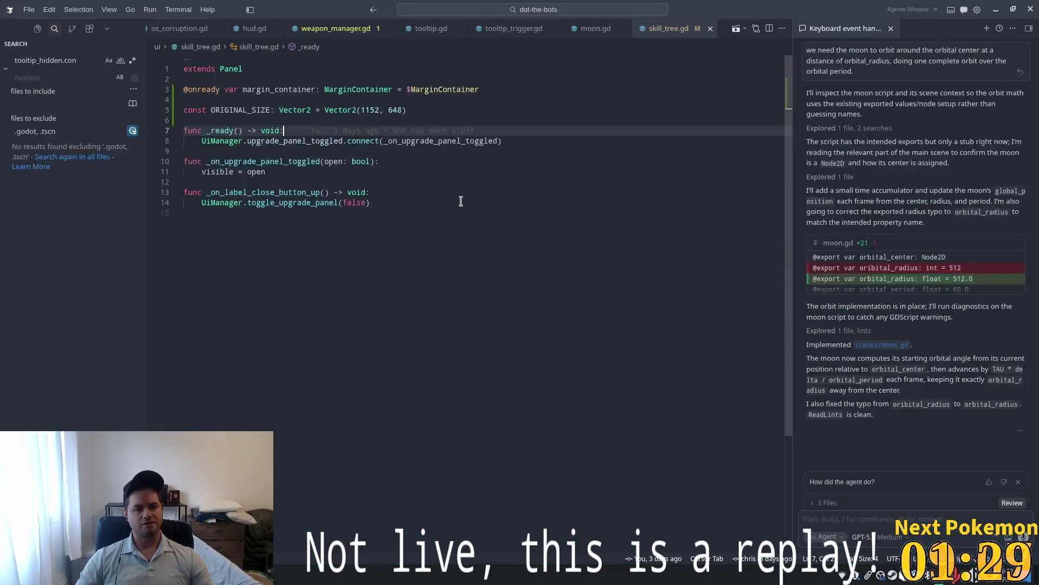
pyautogui.click(424, 162)
pyautogui.press('Up')
pyautogui.press('Up')
pyautogui.press('Up')
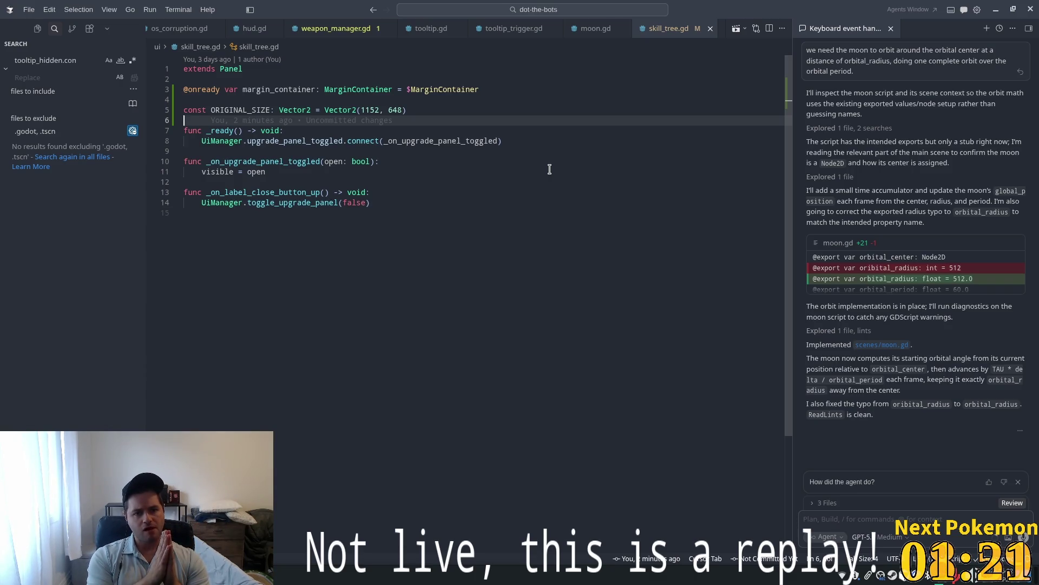
# - Accept Cursor's suggested if open: branch on line 11 calling animate_open or animate_close
pyautogui.click(271, 165)
pyautogui.click(235, 172)
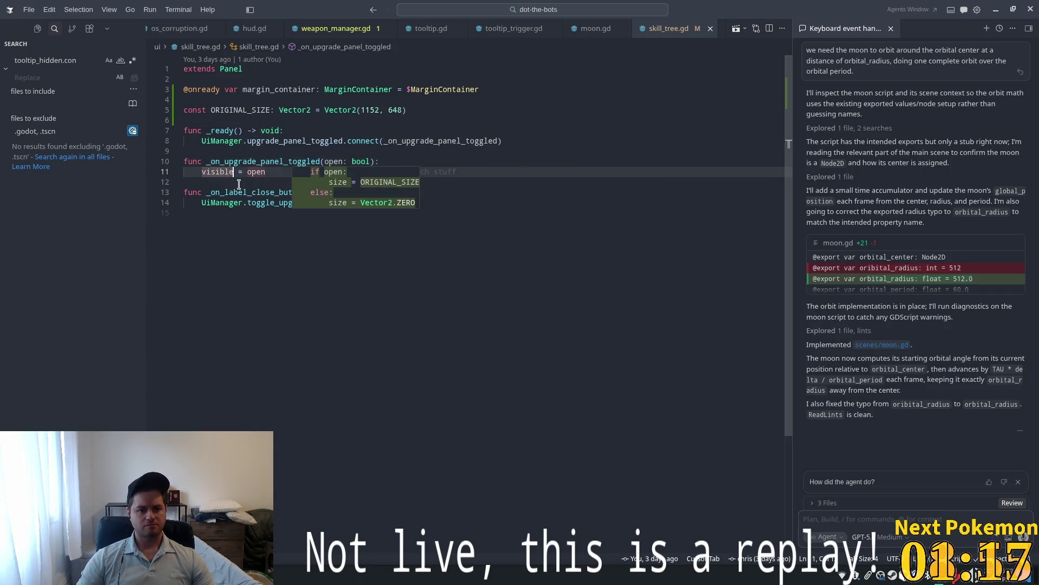
pyautogui.click(267, 172)
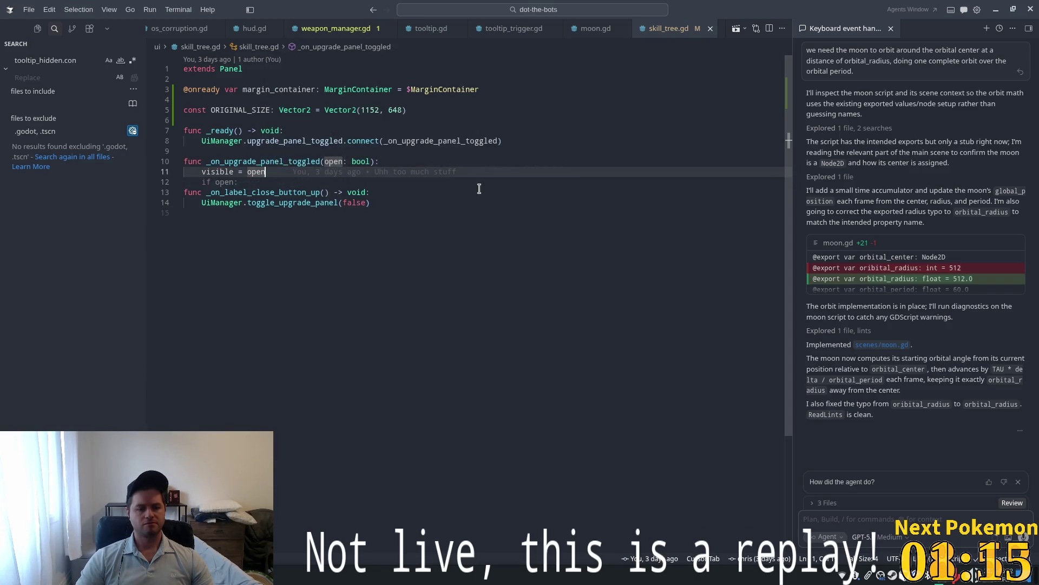
pyautogui.press('Tab')
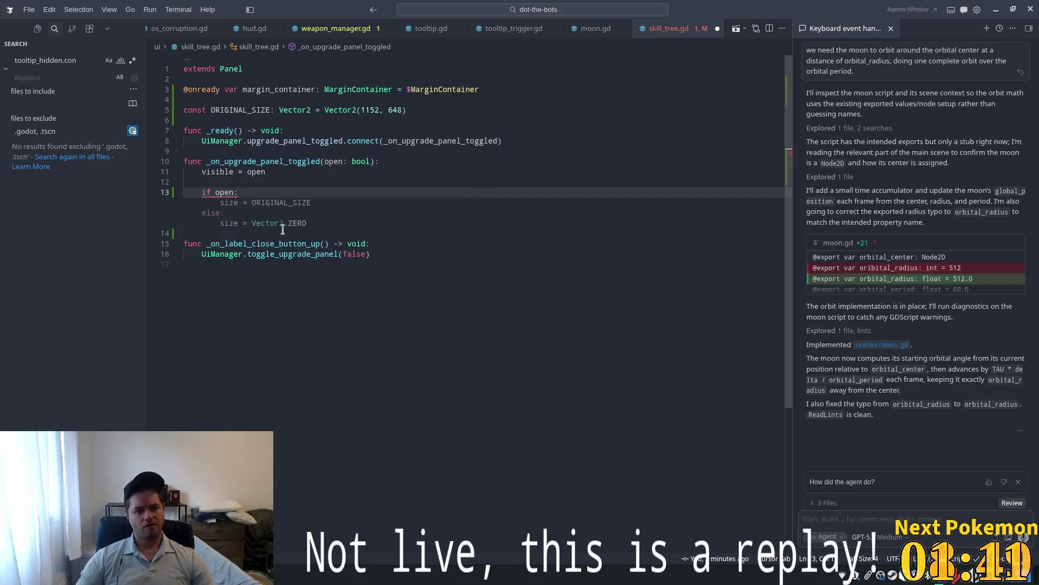
# - Add empty animate_open() and animate_close() functions with pass at the end of skill_tree.gd
pyautogui.click(406, 297)
pyautogui.press('Return')
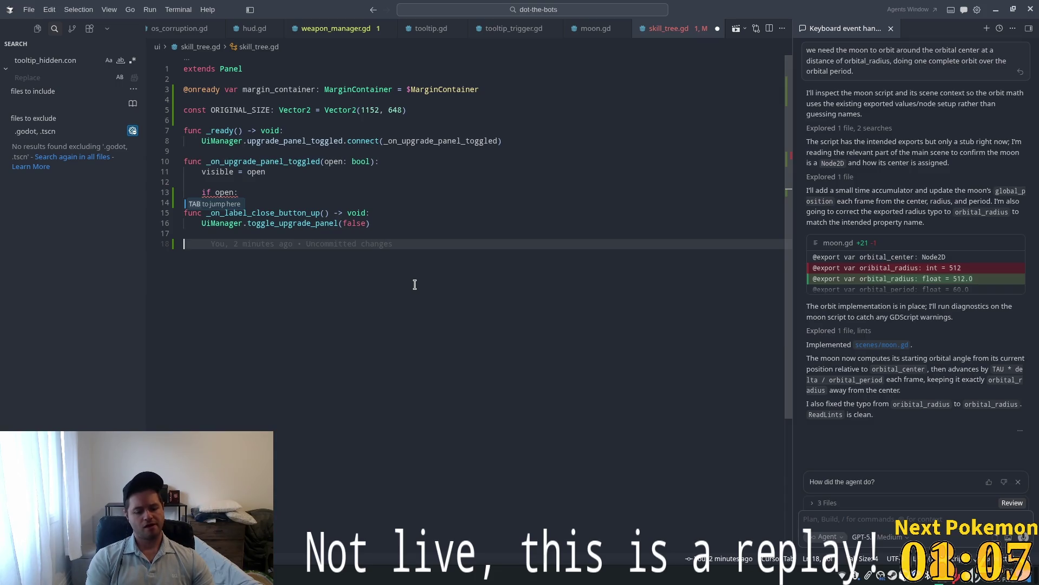
pyautogui.write('func ')
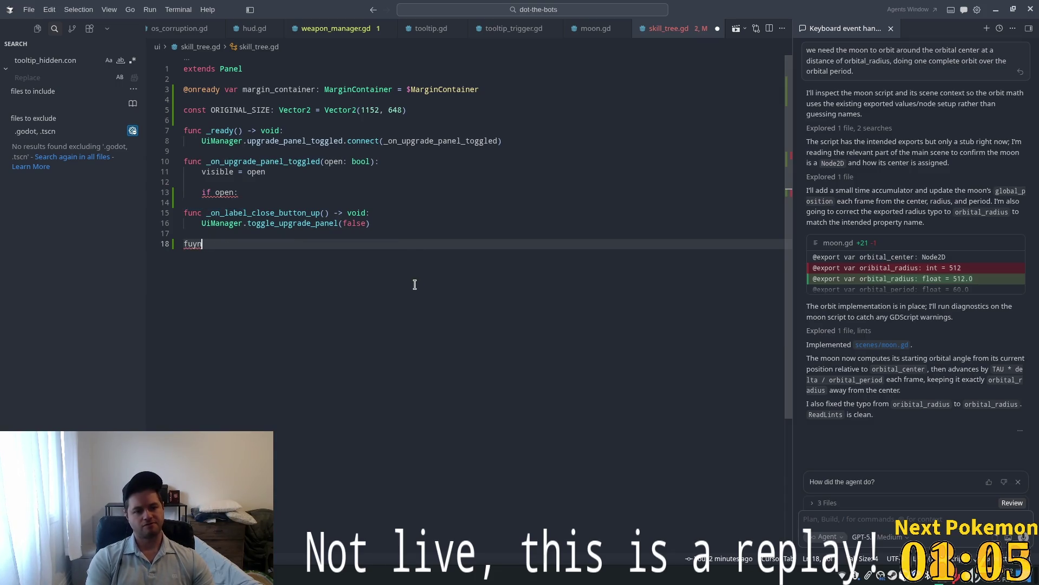
pyautogui.write('anima')
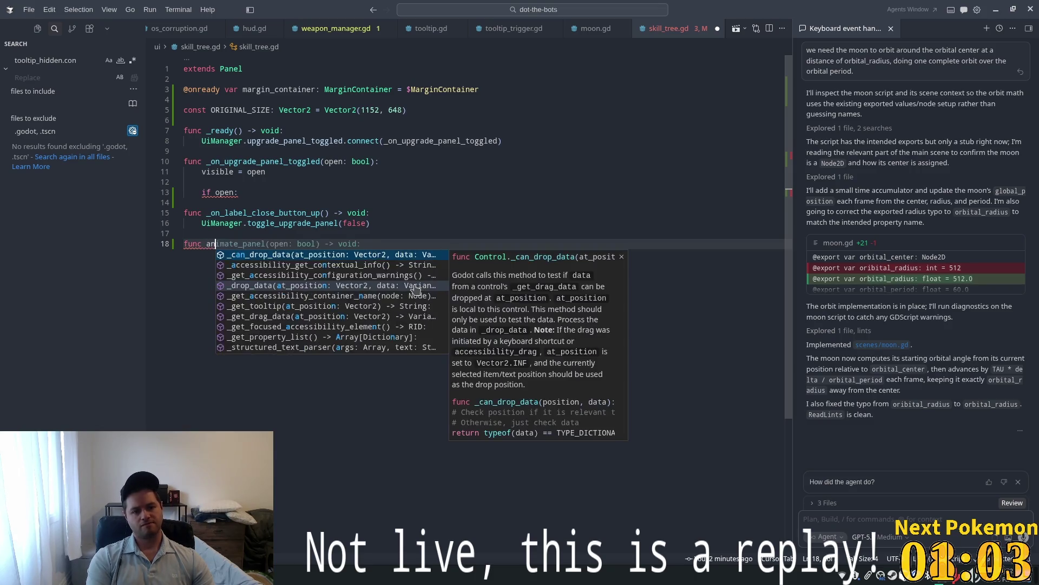
pyautogui.write('te_')
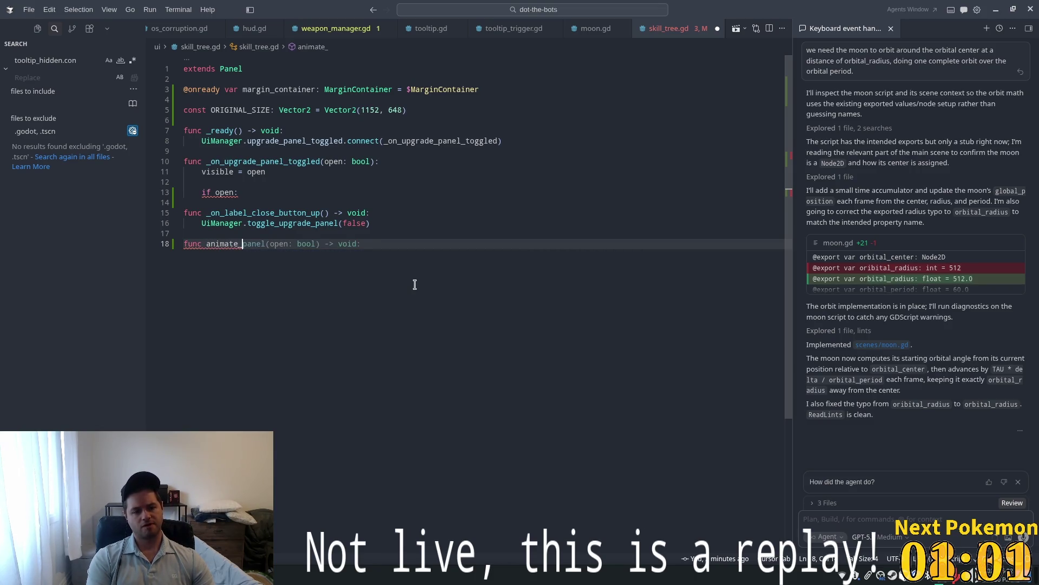
pyautogui.write('open')
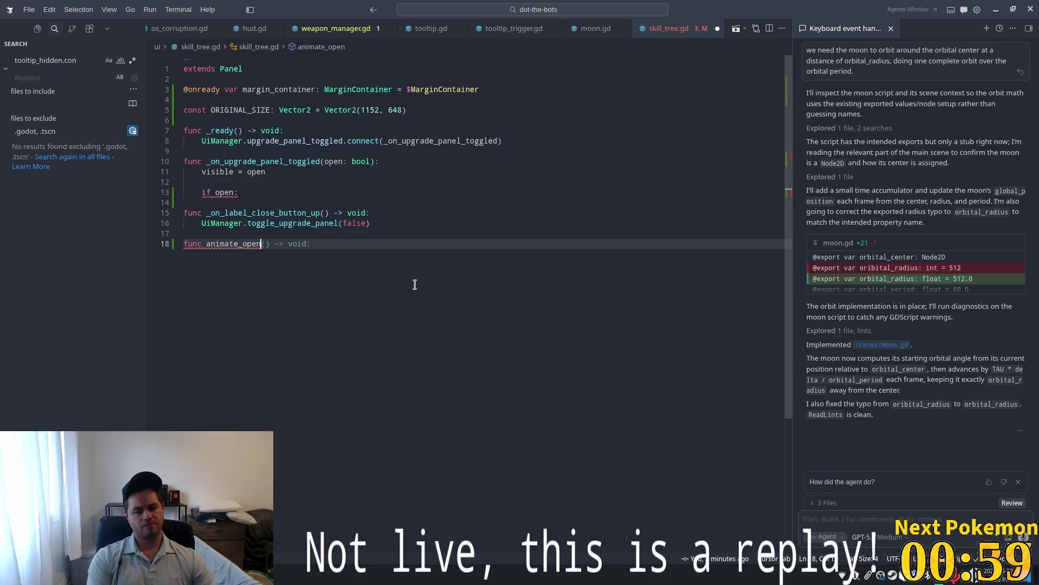
pyautogui.press('Tab')
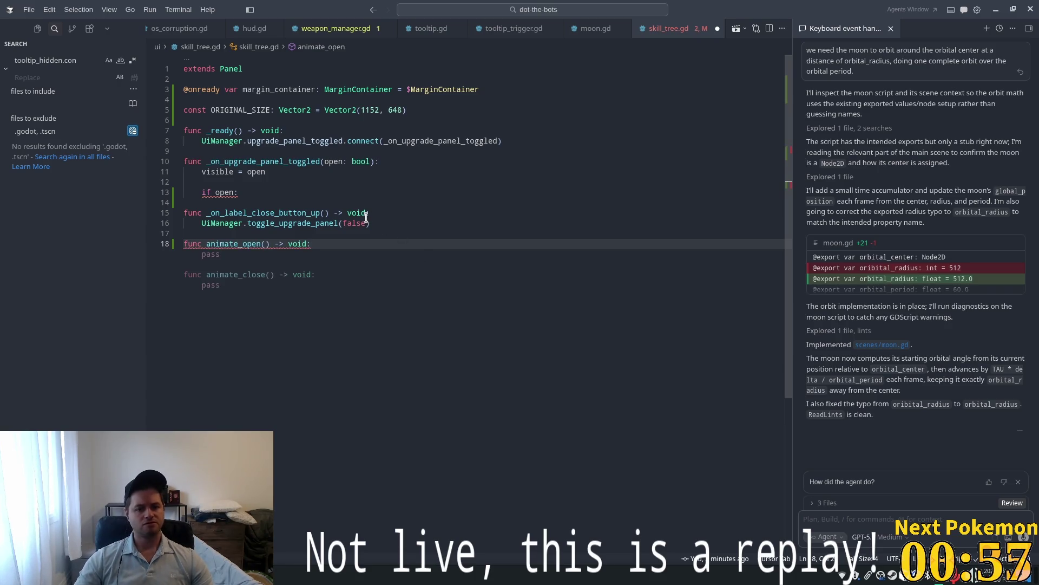
pyautogui.press('Tab')
pyautogui.press('Tab')
pyautogui.press('Tab')
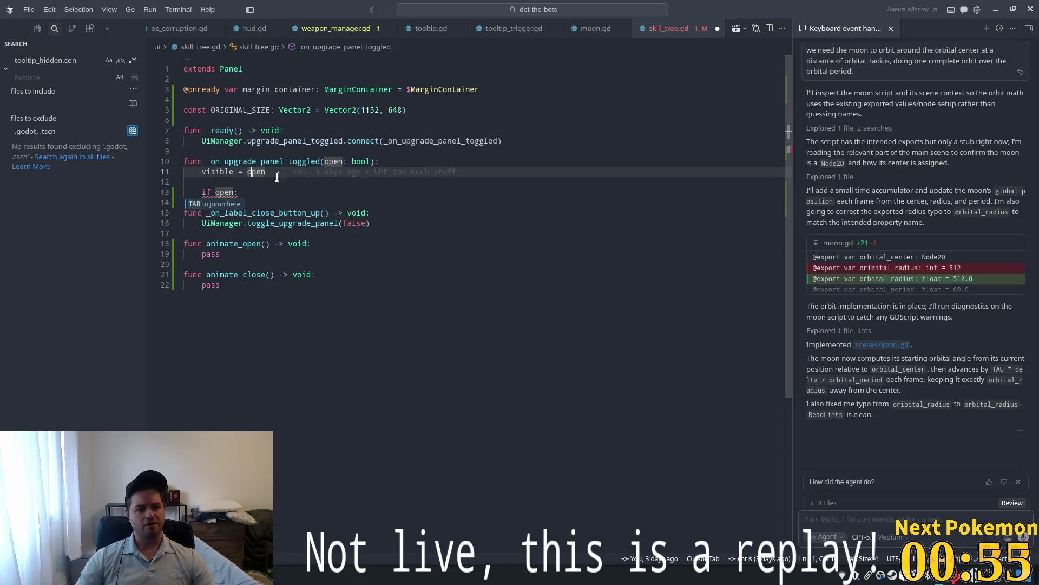
pyautogui.press('Tab')
pyautogui.press('Tab')
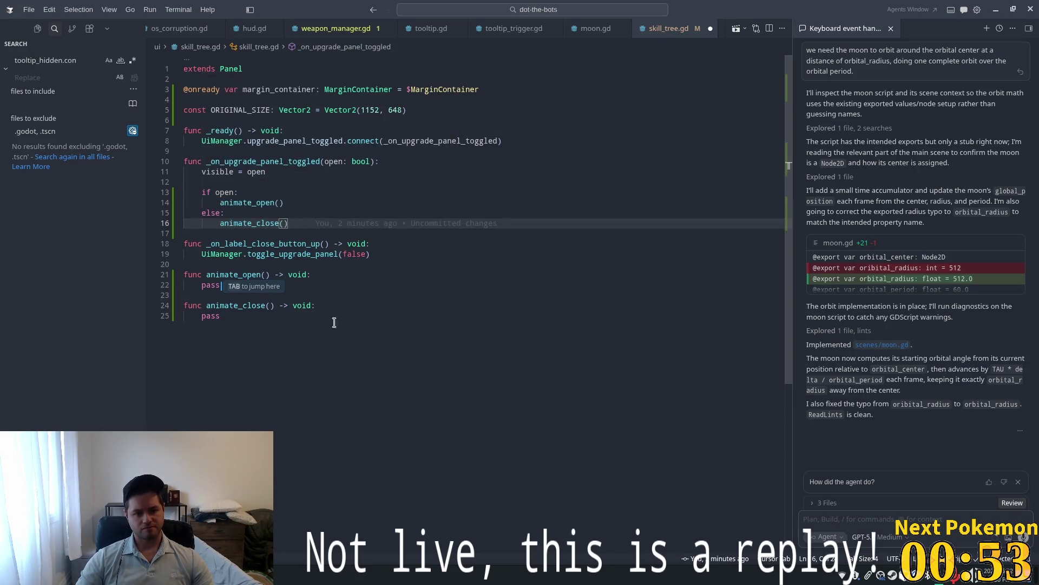
pyautogui.click(334, 322)
# - Attach the animate_open function, lines 21–22, to the Cursor agent chat as context
pyautogui.press('Up')
pyautogui.press('Up')
pyautogui.press('Up')
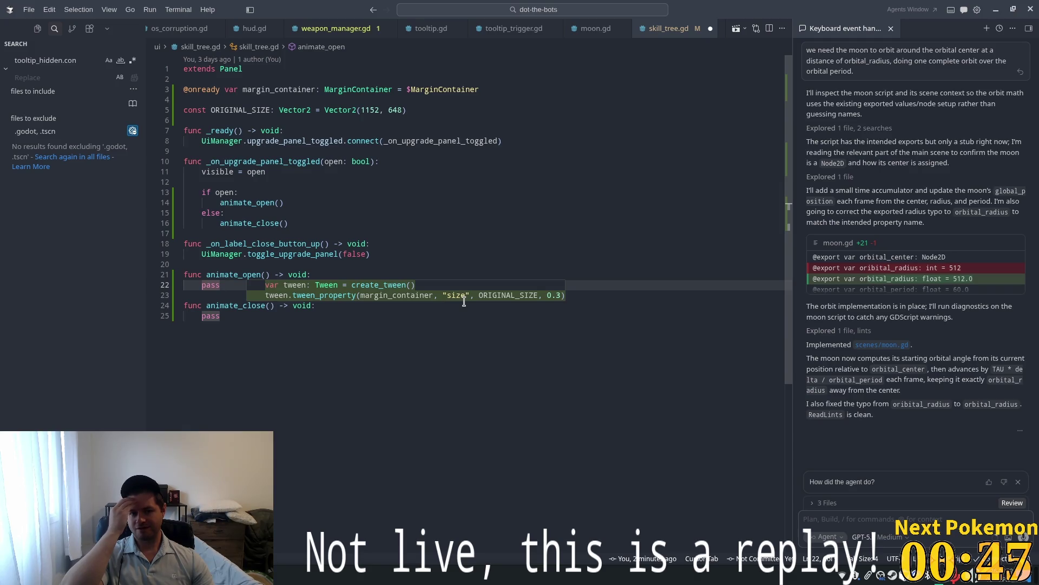
pyautogui.click(411, 182)
pyautogui.moveTo(263, 289); pyautogui.dragTo(181, 273)
pyautogui.hotkey('ctrl', 'l')
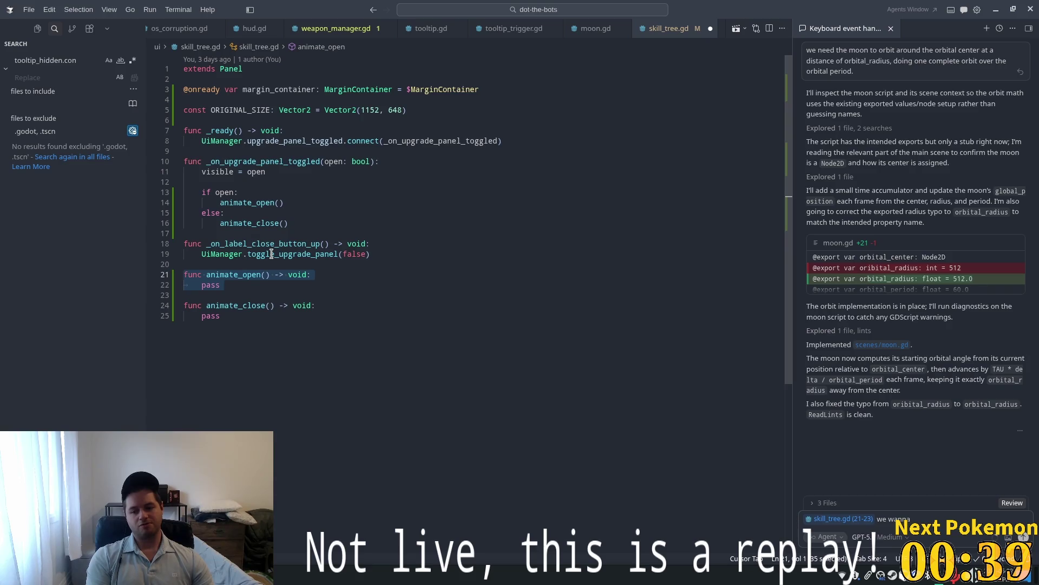
# - Ask the agent to grow the panel 5 px tall, then to full width, then full height, like a CRT turning on
pyautogui.write('e size of the')
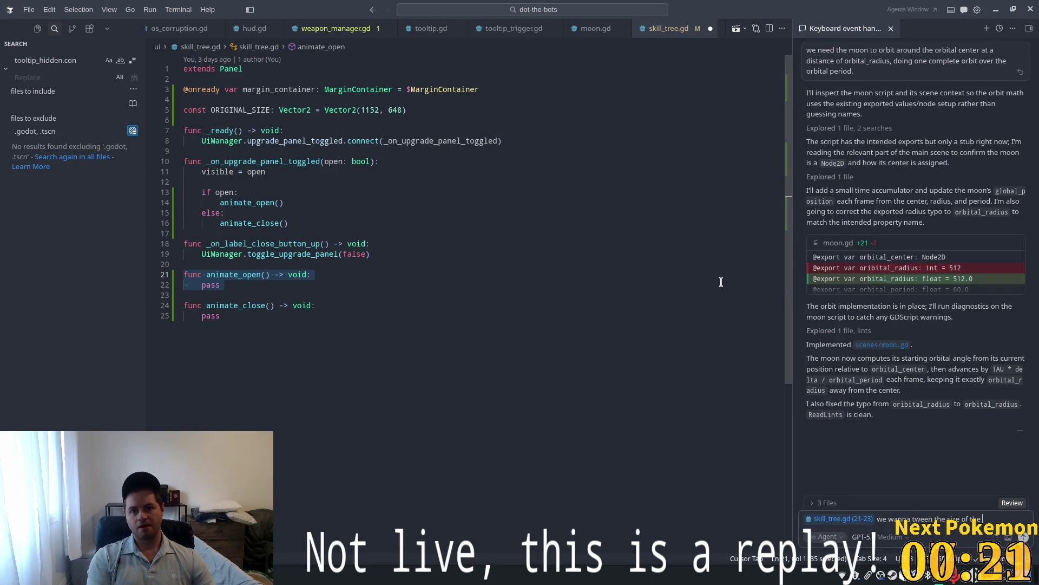
pyautogui.write('ll_tree')
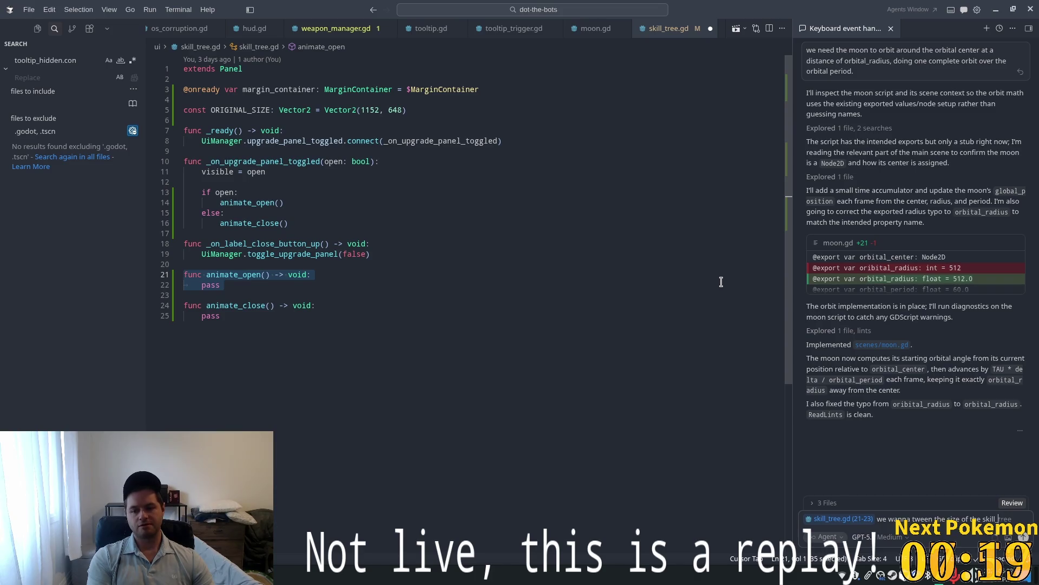
pyautogui.write(' panel suc')
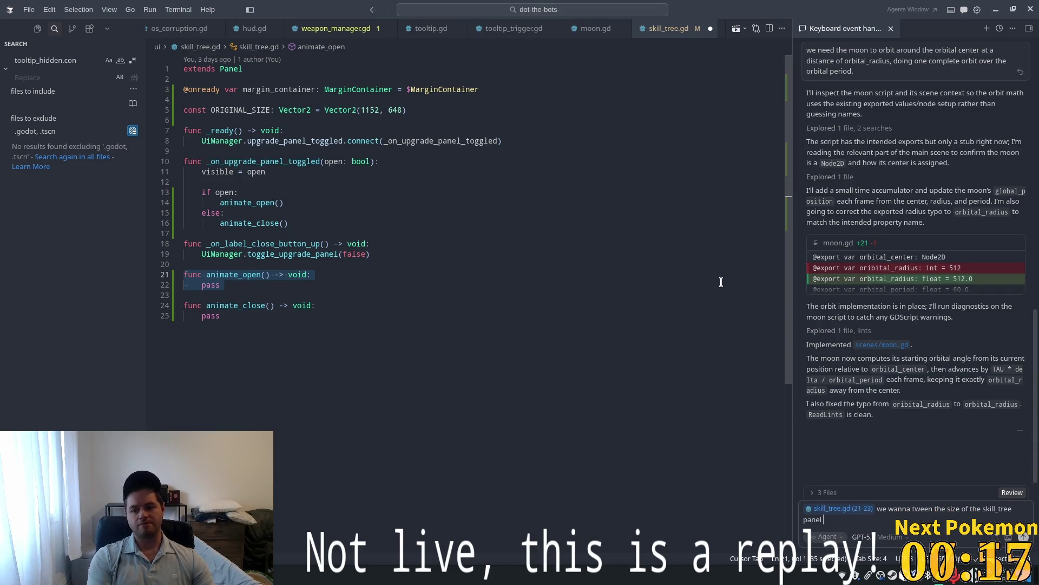
pyautogui.write('h that ')
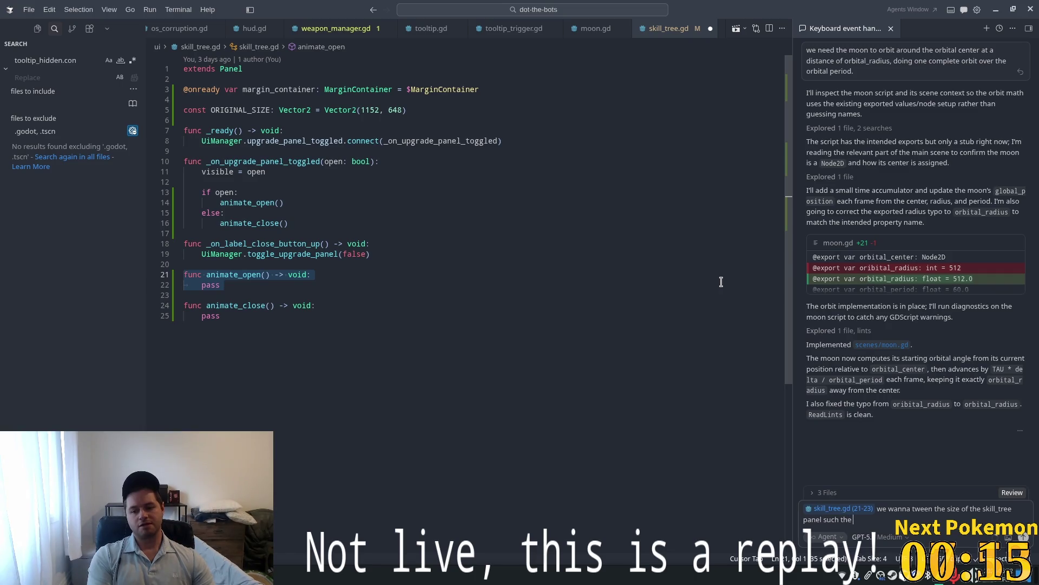
pyautogui.write('it gr')
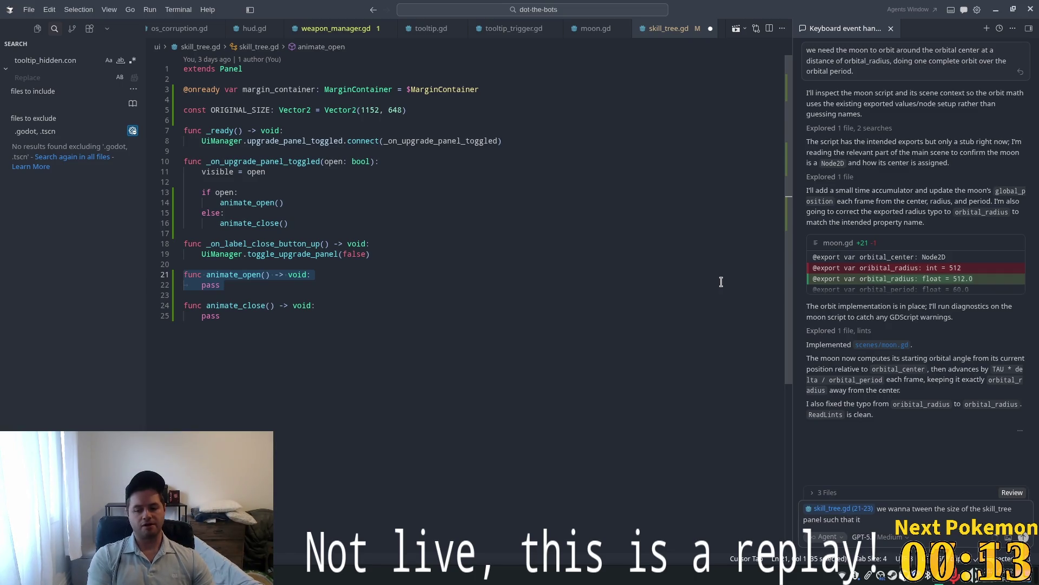
pyautogui.write('ows ')
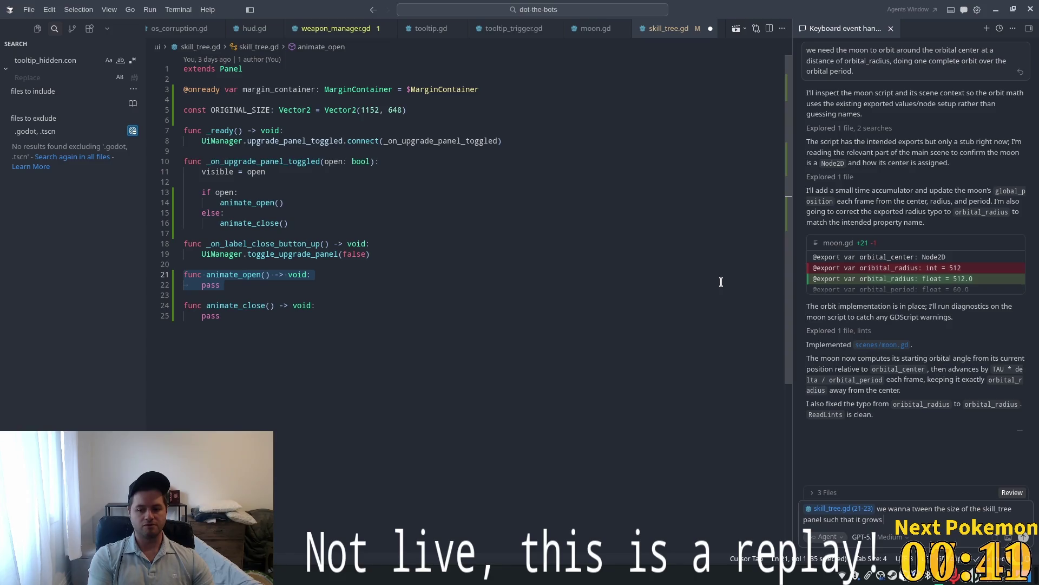
pyautogui.write('in ')
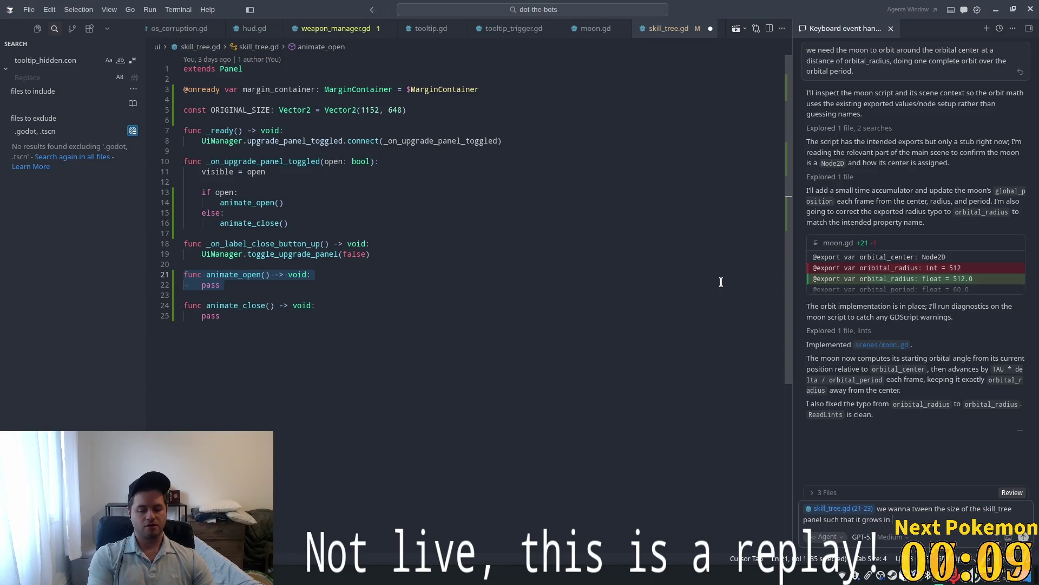
pyautogui.write('height')
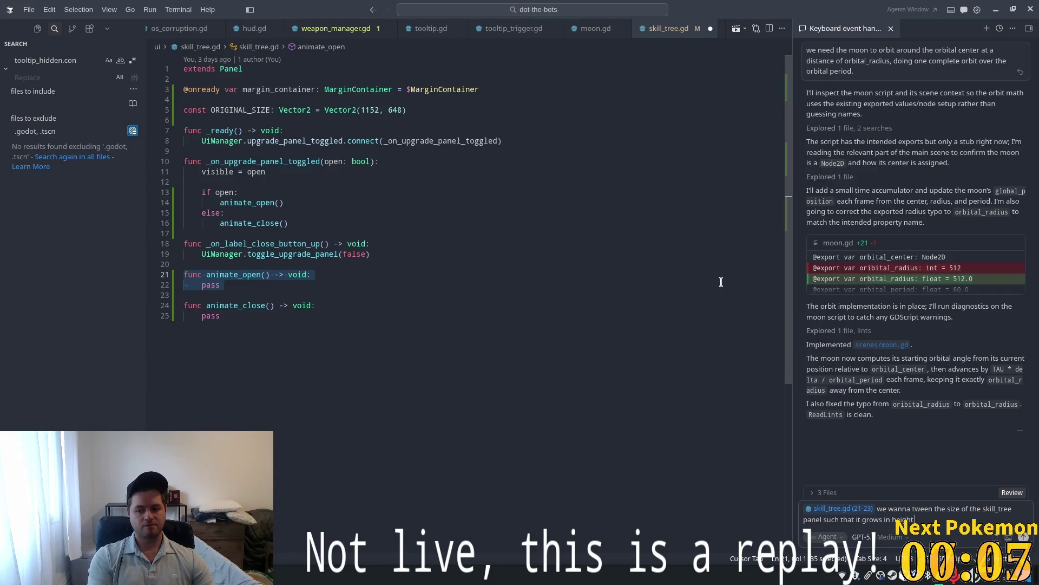
pyautogui.write(' by 5 pix')
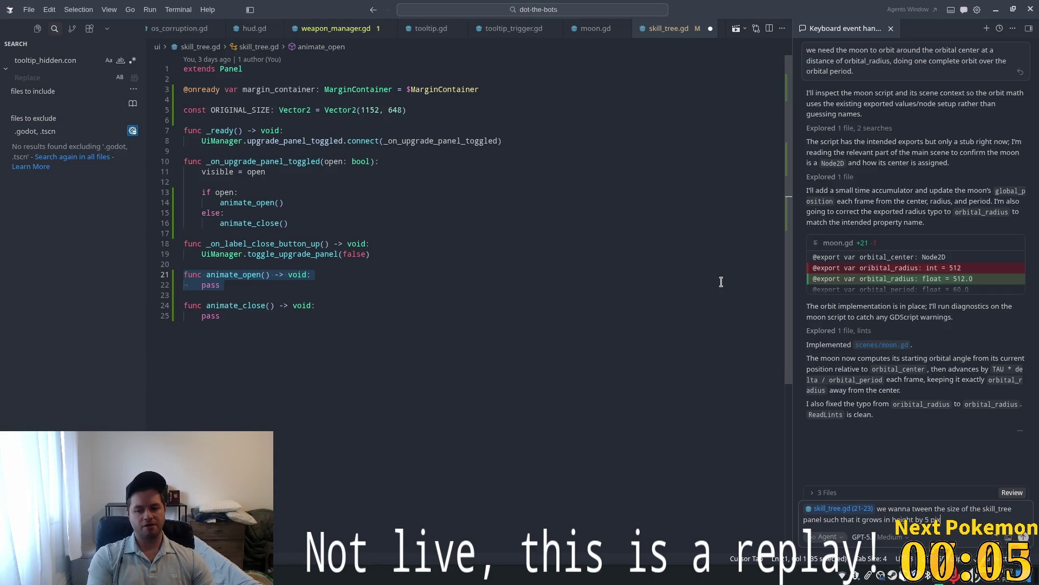
pyautogui.write('els ')
pyautogui.write('then ')
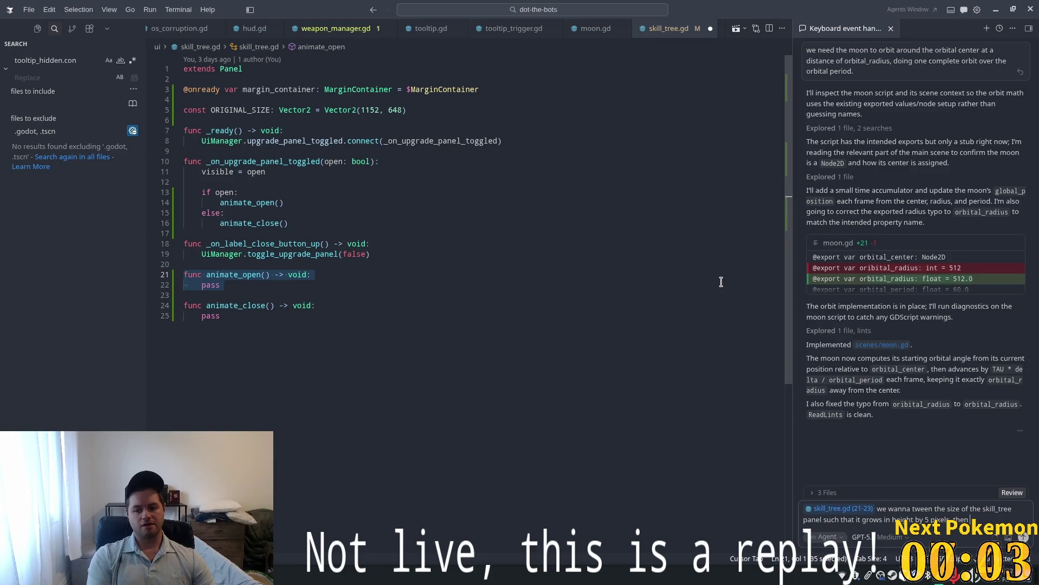
pyautogui.write('grows in wi')
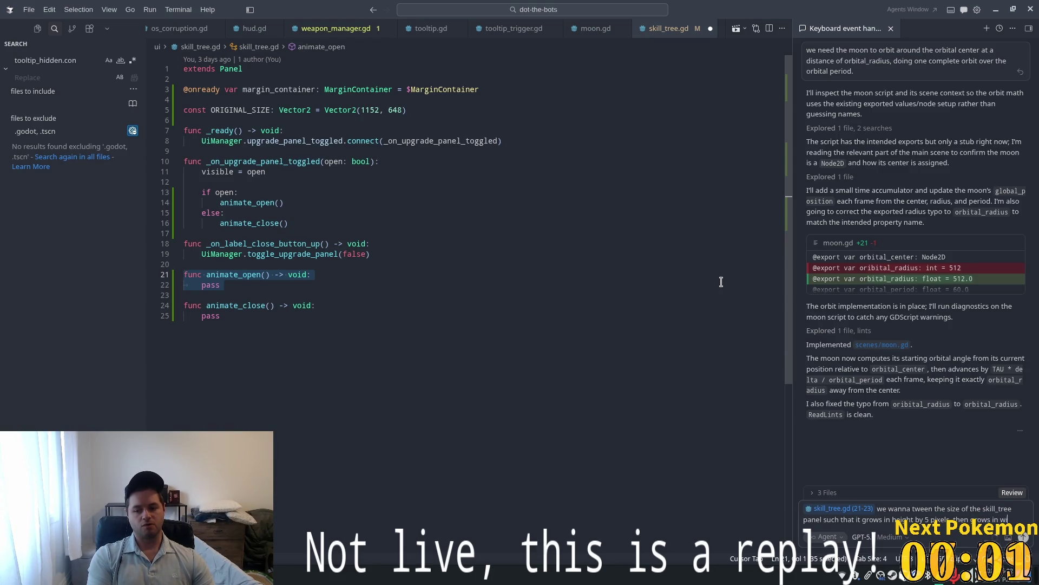
pyautogui.write('dth to')
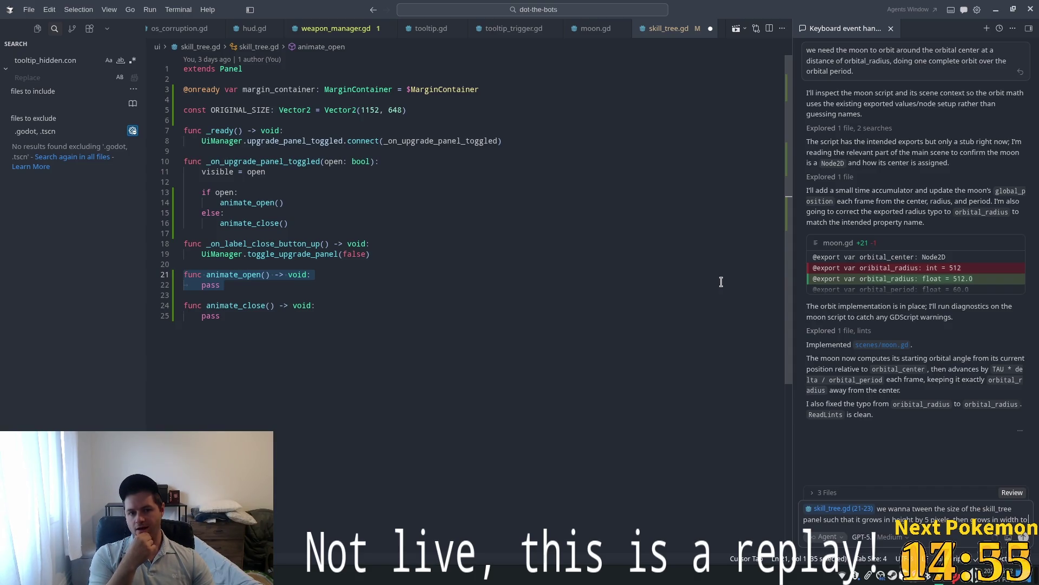
pyautogui.write(' ORIGINAL_')
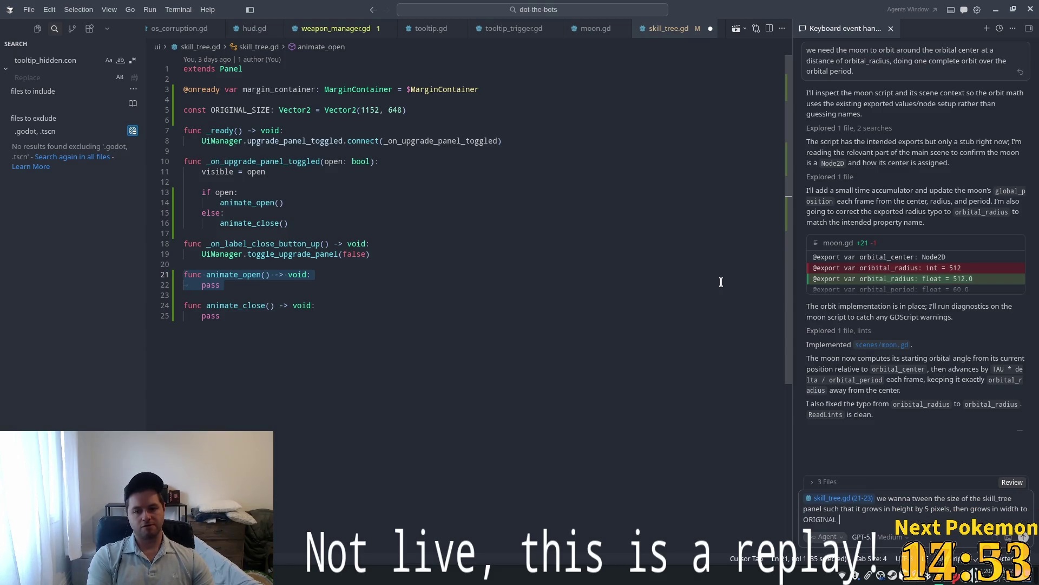
pyautogui.write('SIZE')
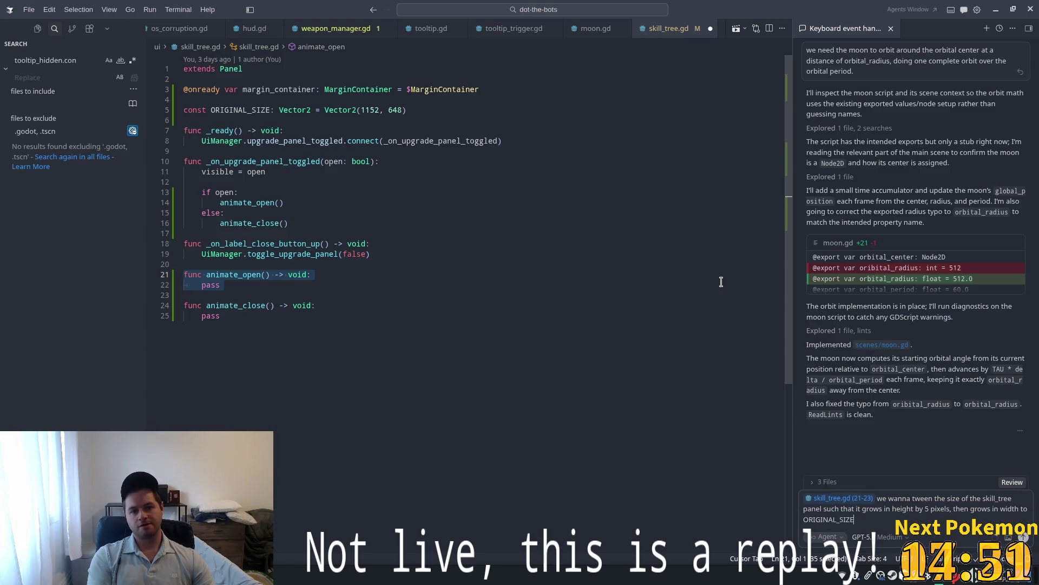
pyautogui.write('.')
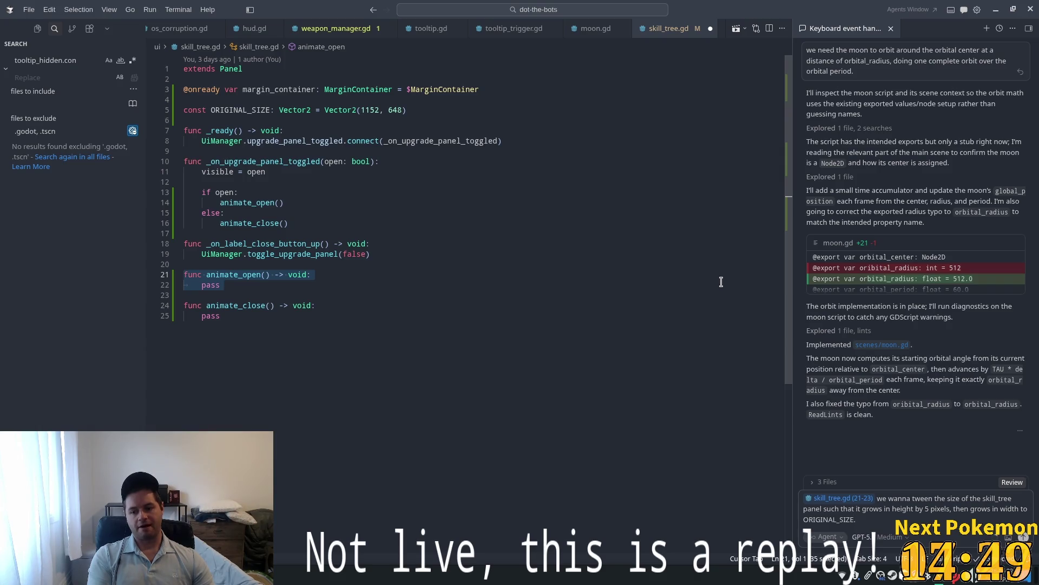
pyautogui.write('x and')
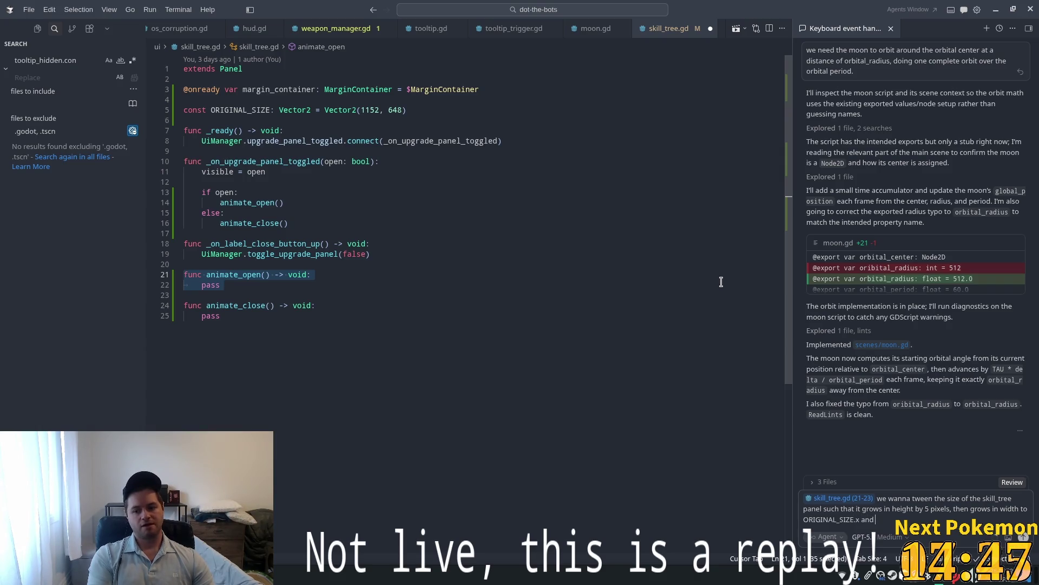
pyautogui.write(' then gro')
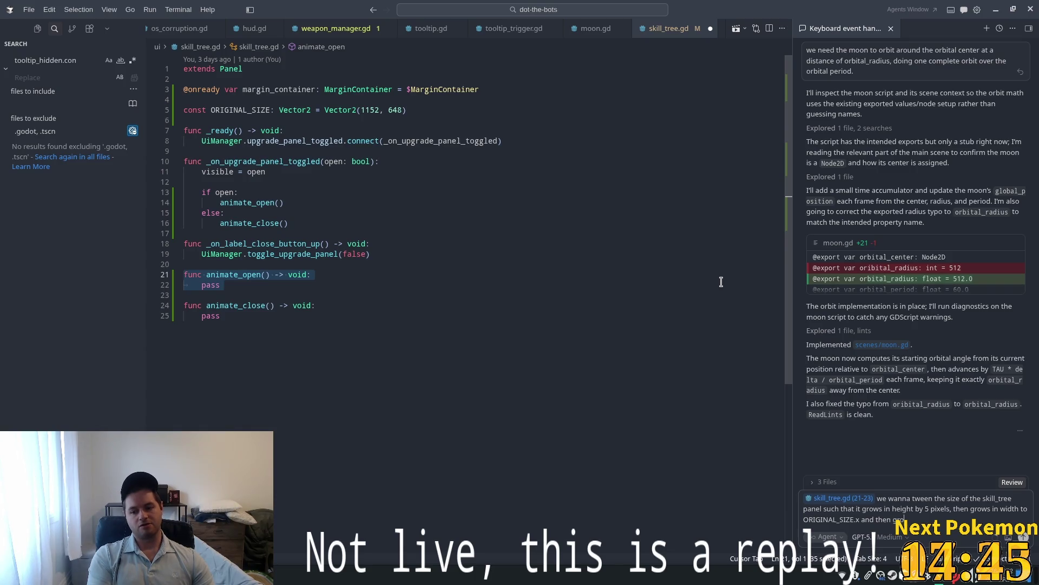
pyautogui.write('ws in')
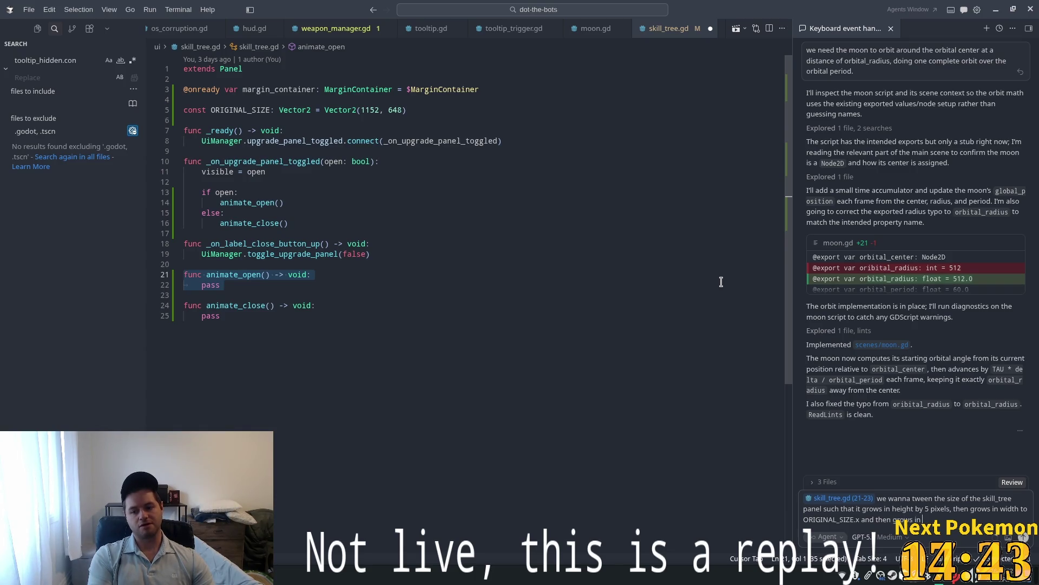
pyautogui.write(' height to')
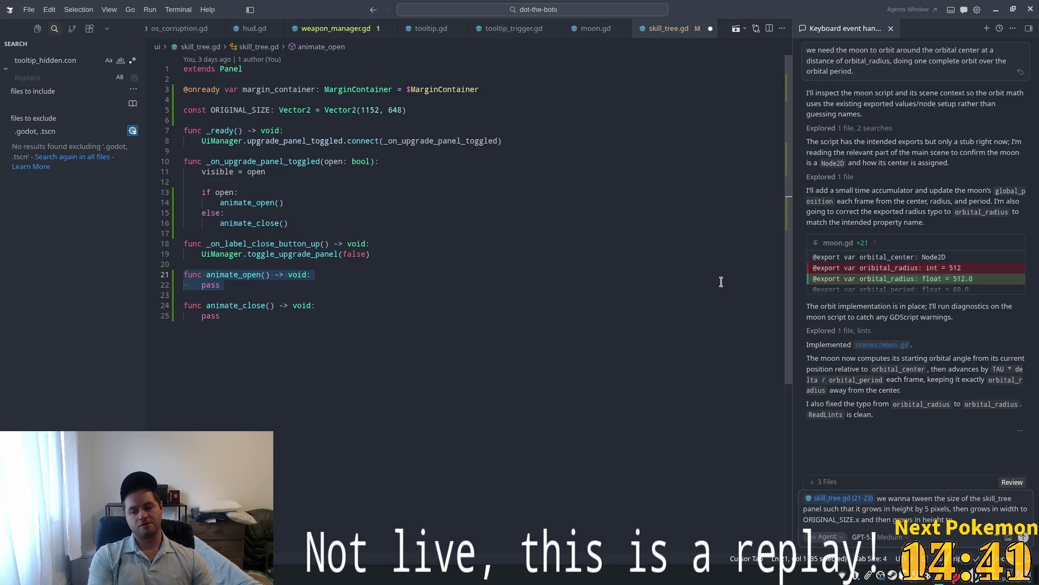
pyautogui.write(' OR')
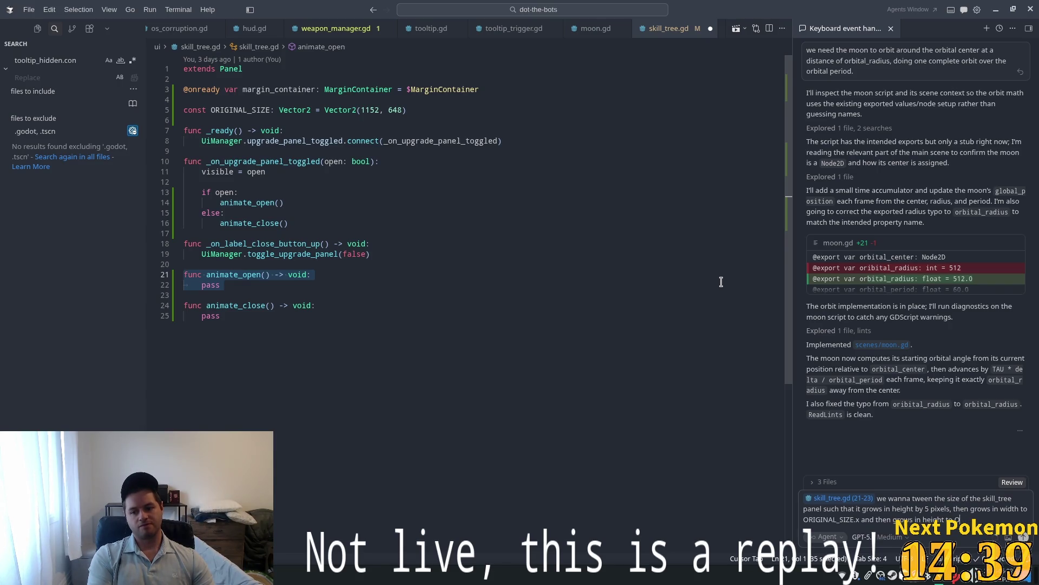
pyautogui.write('RIGINAL_SIZE')
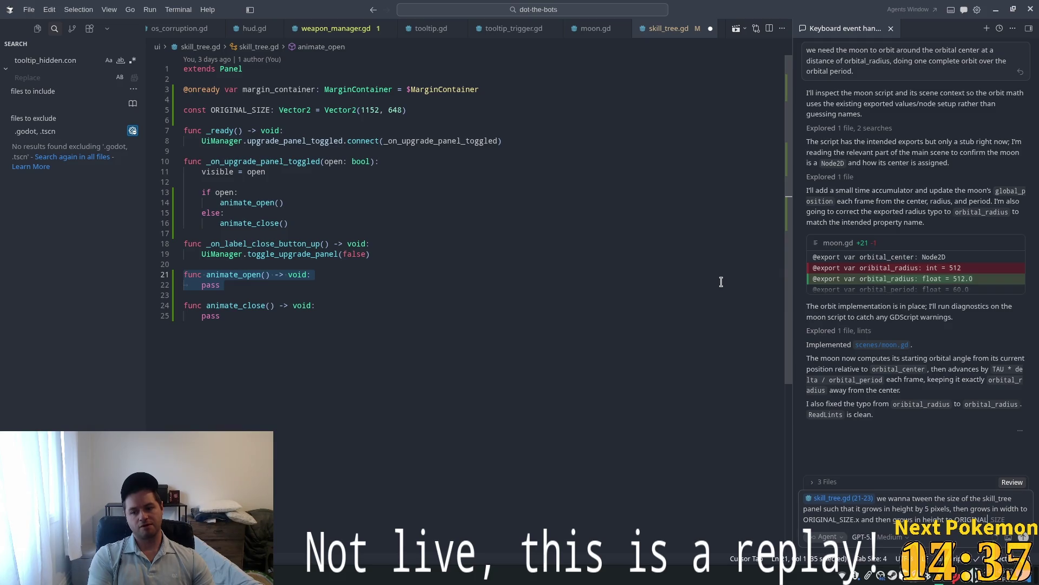
pyautogui.write('.y to')
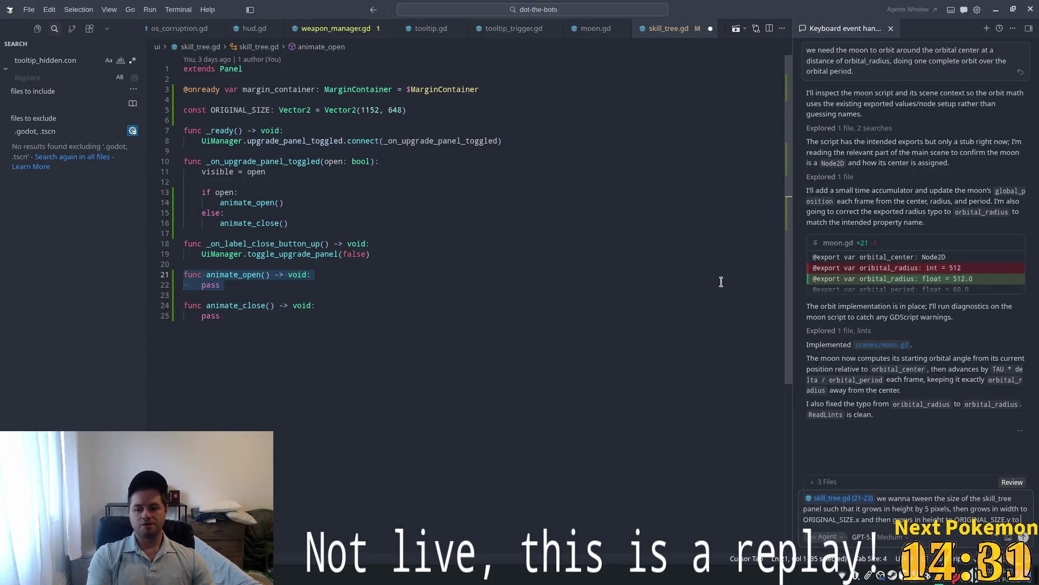
pyautogui.write('immid')
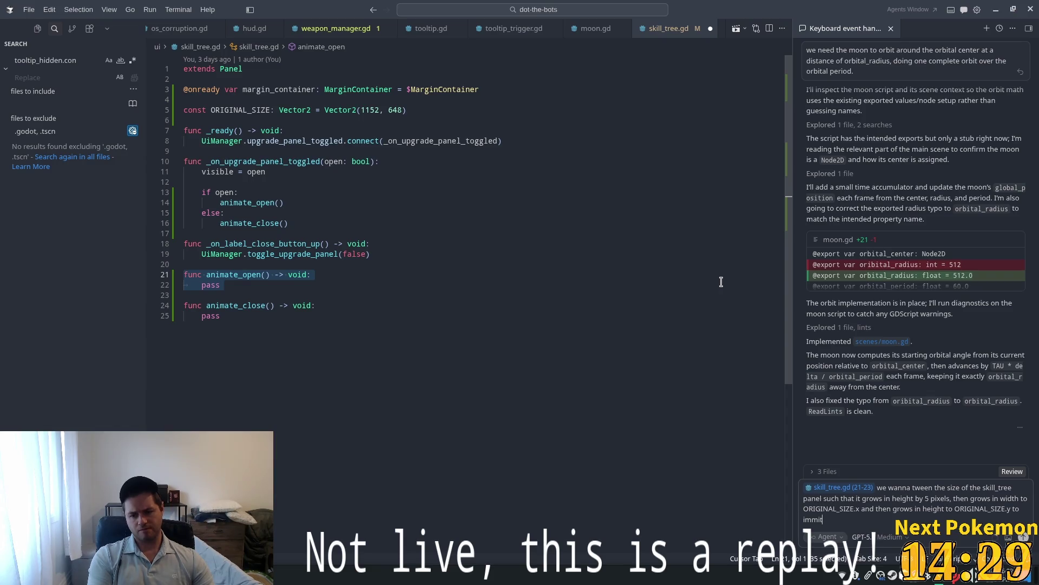
pyautogui.write('age')
pyautogui.press('BackSpace')
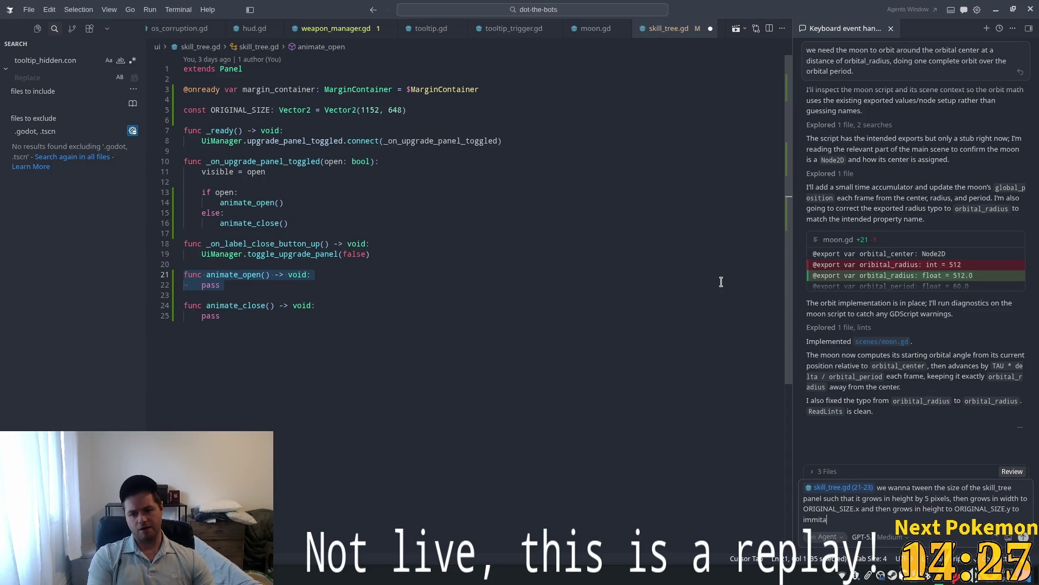
pyautogui.write('te ')
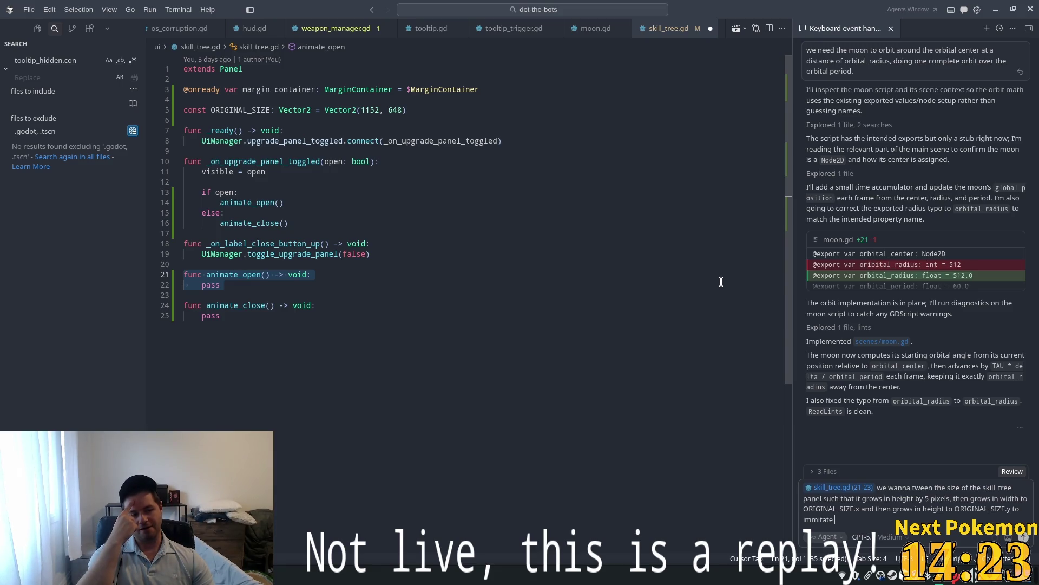
pyautogui.write('a catho')
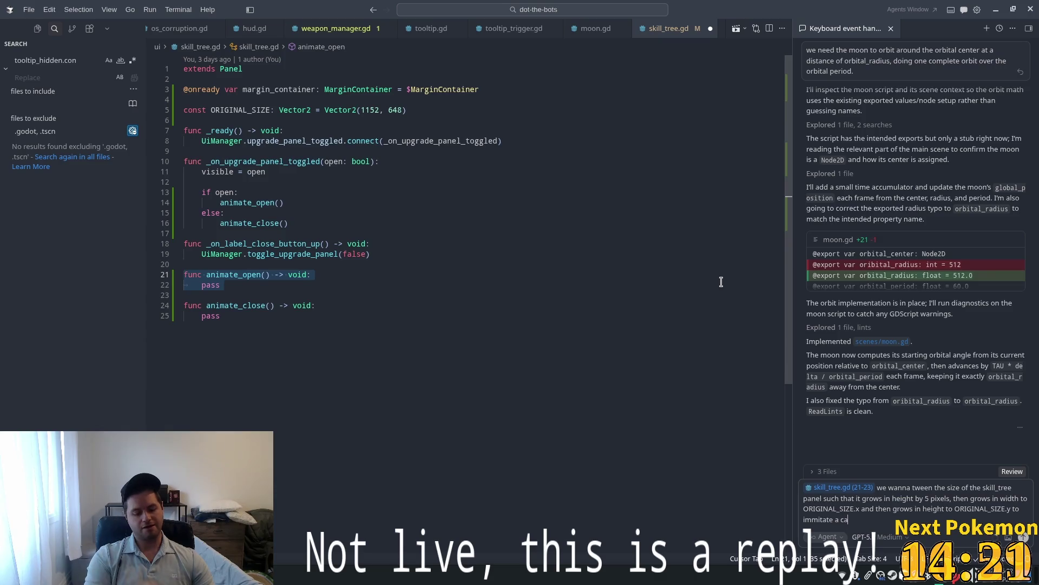
pyautogui.write(' ra')
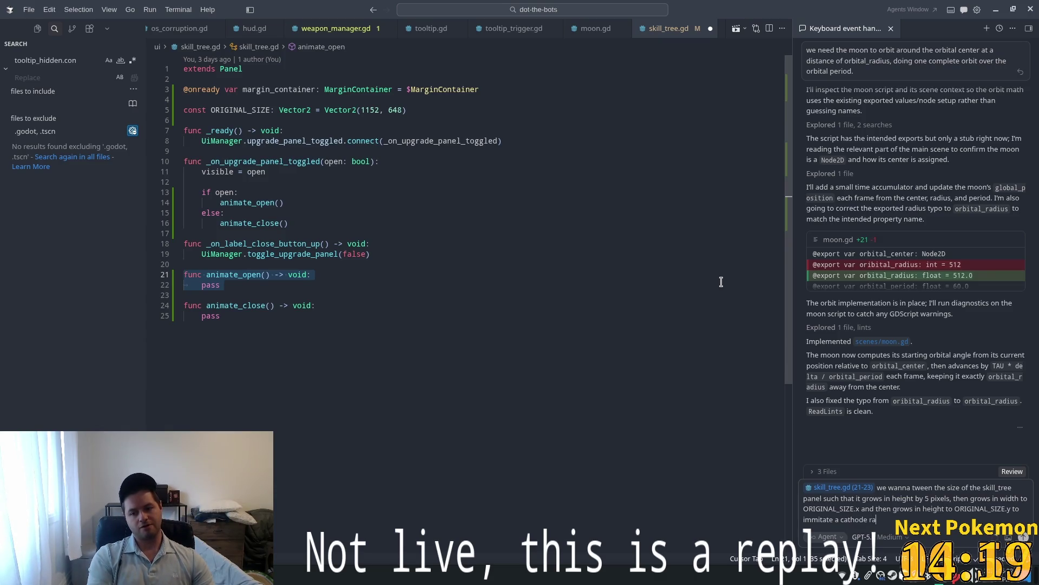
pyautogui.write('y tube')
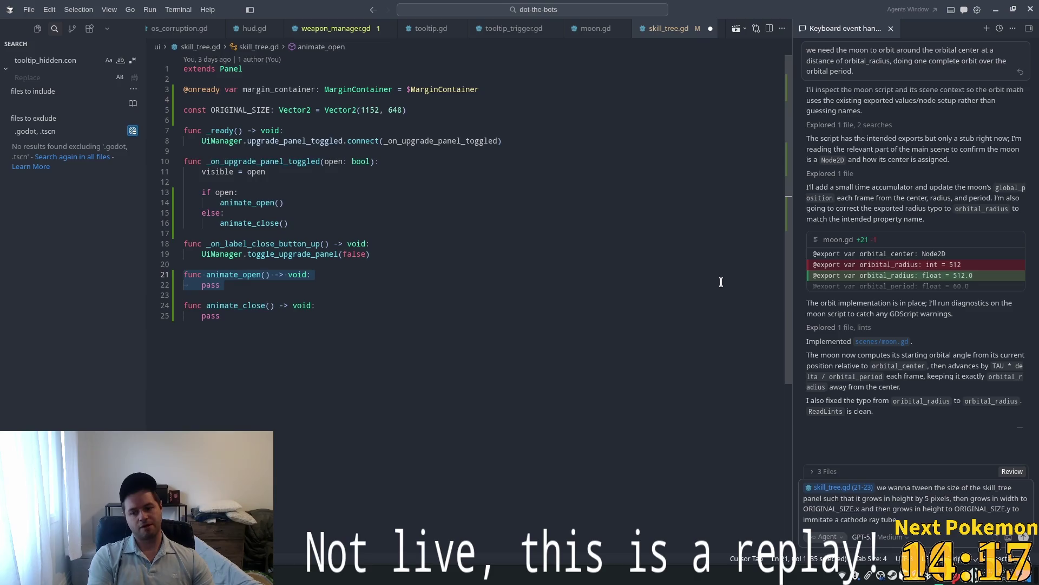
pyautogui.write('.')
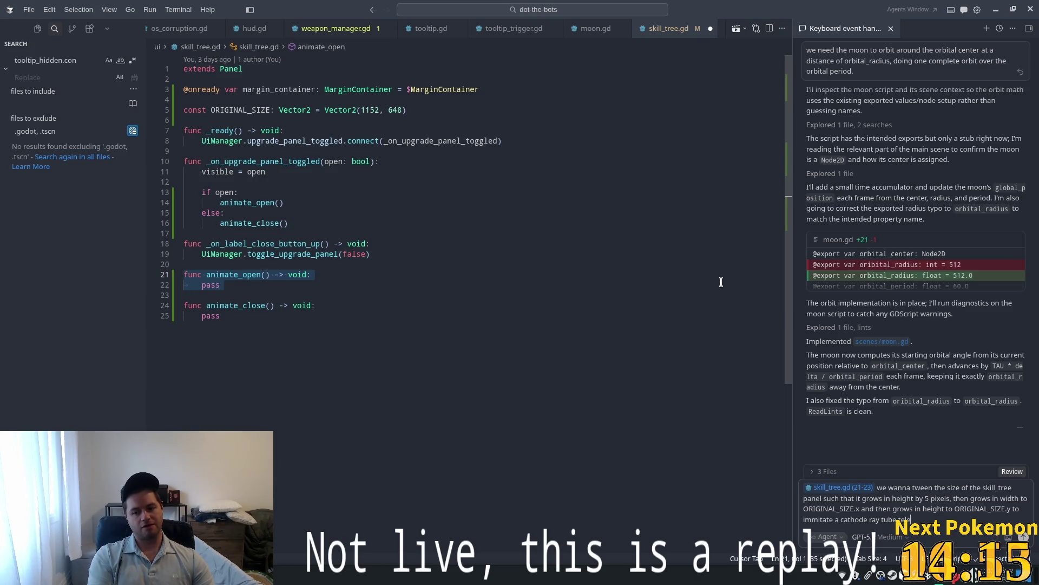
pyautogui.write('vis')
pyautogui.write('to')
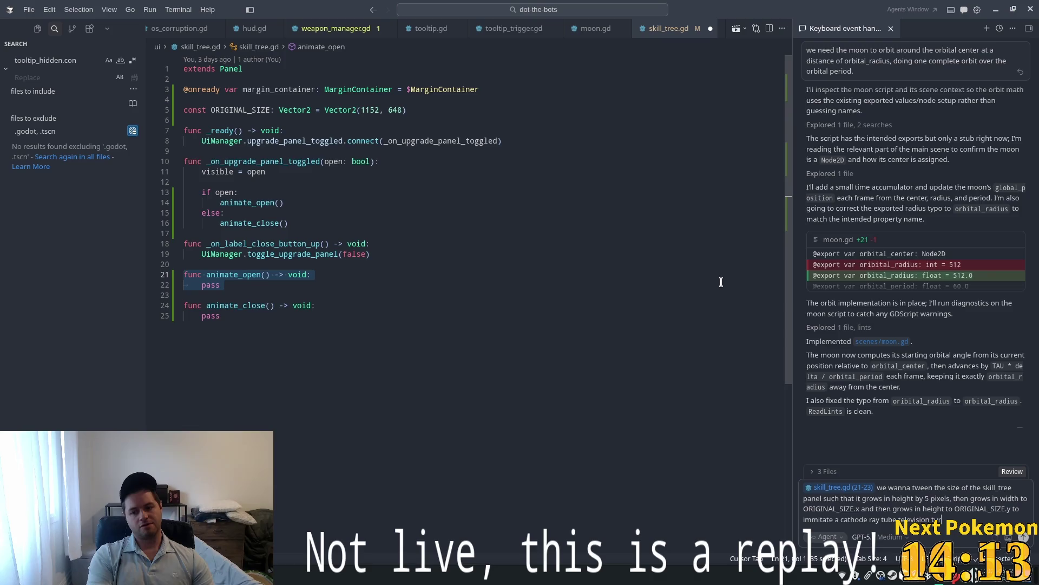
pyautogui.write('ning on,')
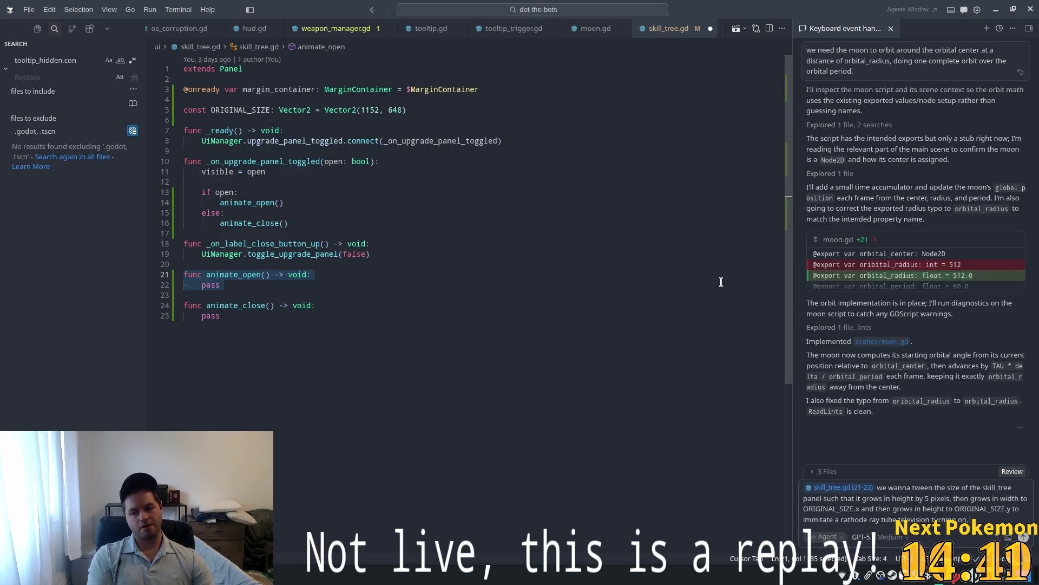
pyautogui.write('likewa')
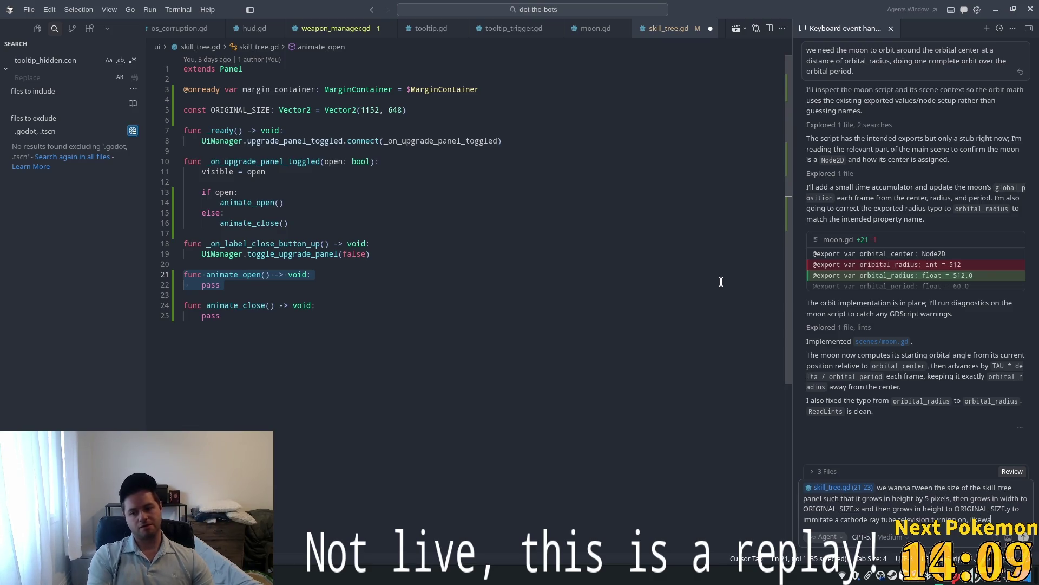
pyautogui.press('BackSpace')
pyautogui.write('iu')
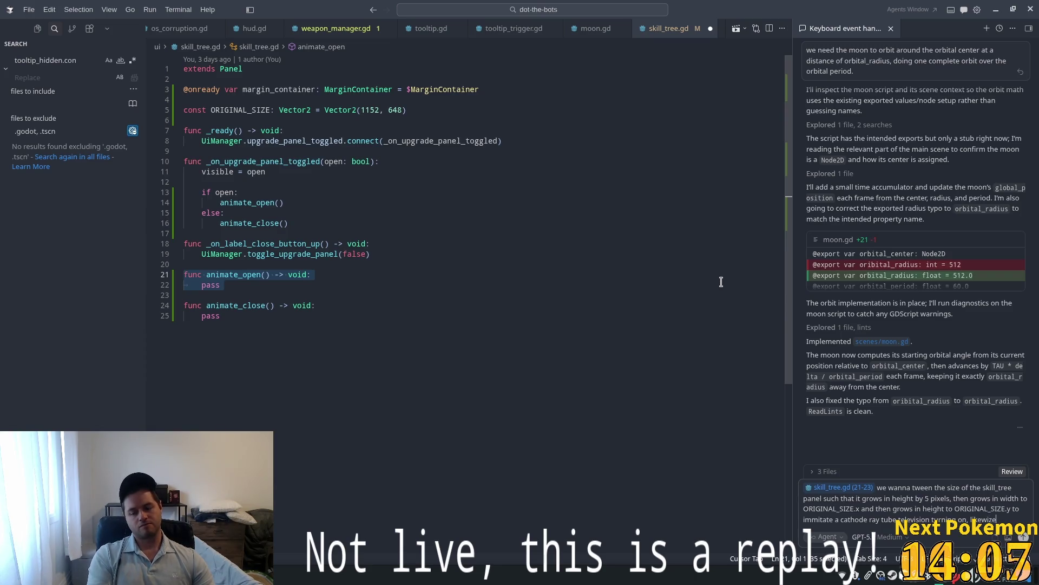
pyautogui.write('.')
# - Ask for animate_close to do the same thing in reverse, and send the request
pyautogui.press('BackSpace')
pyautogui.press('BackSpace')
pyautogui.press('BackSpace')
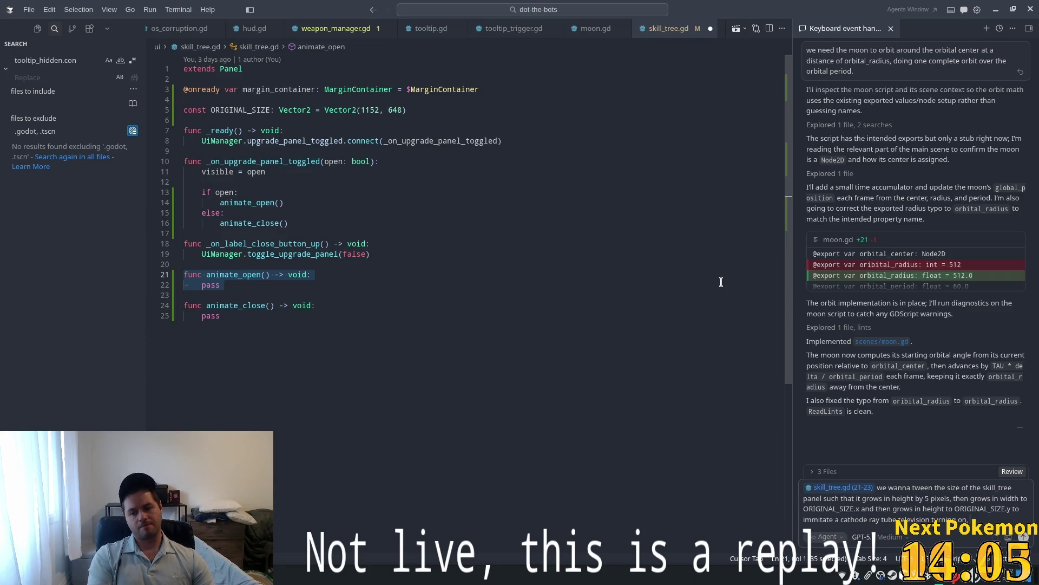
pyautogui.press('BackSpace')
pyautogui.press('BackSpace')
pyautogui.press('BackSpace')
pyautogui.write('. We')
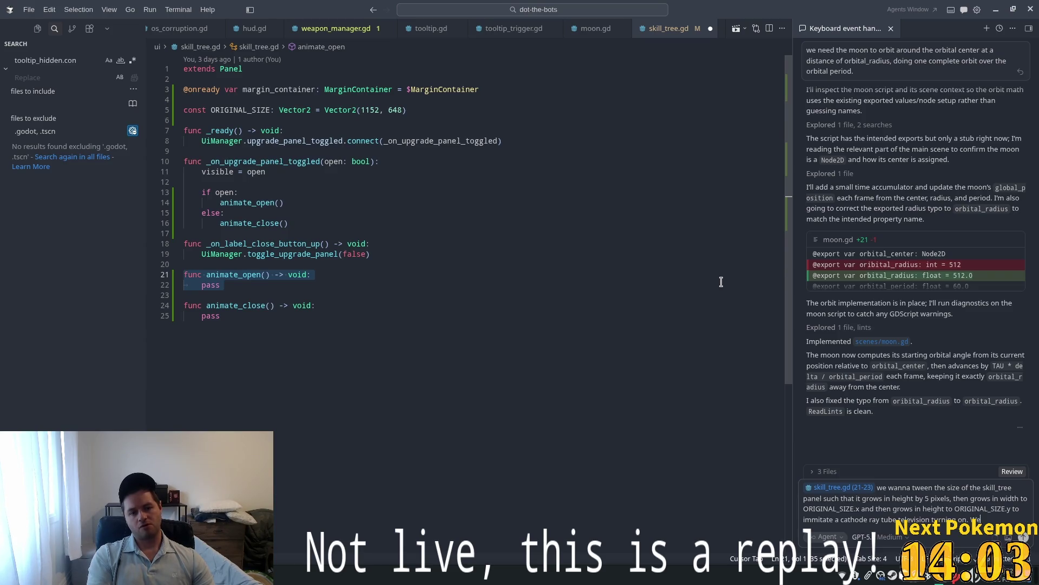
pyautogui.press('BackSpace')
pyautogui.press('BackSpace')
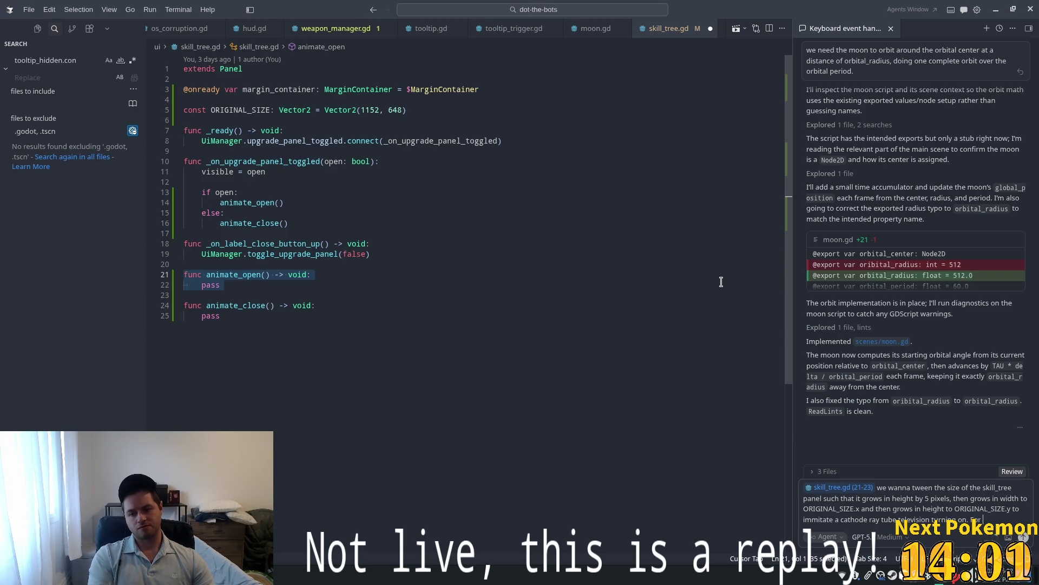
pyautogui.write('animate close we woul')
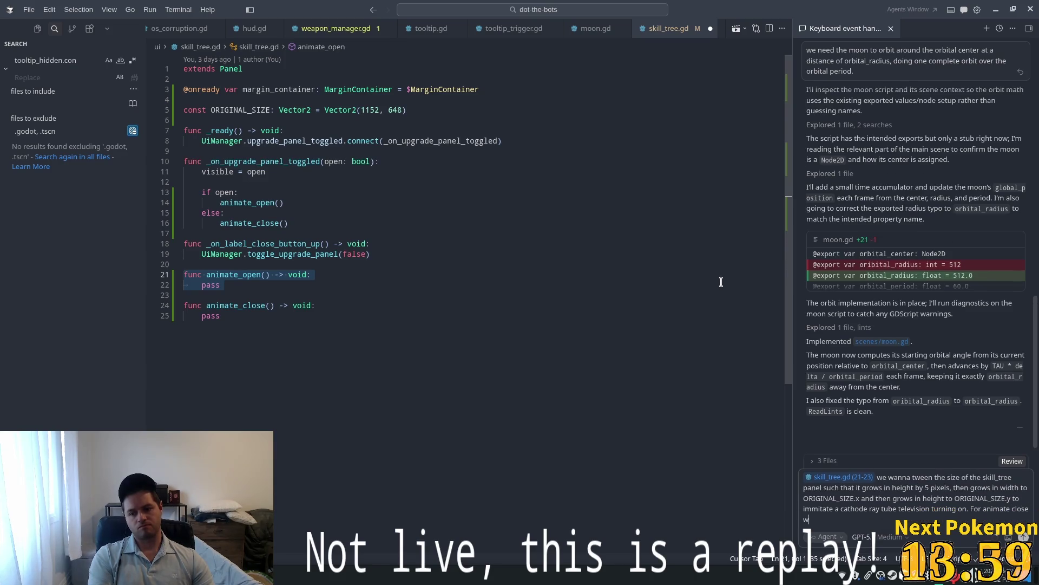
pyautogui.write('d like to ')
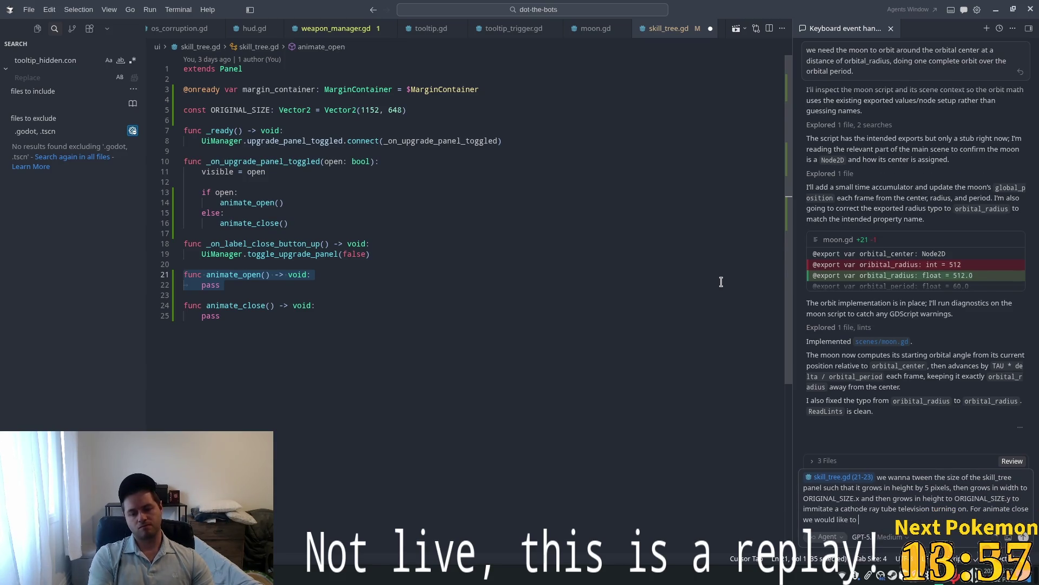
pyautogui.write('do the same thing')
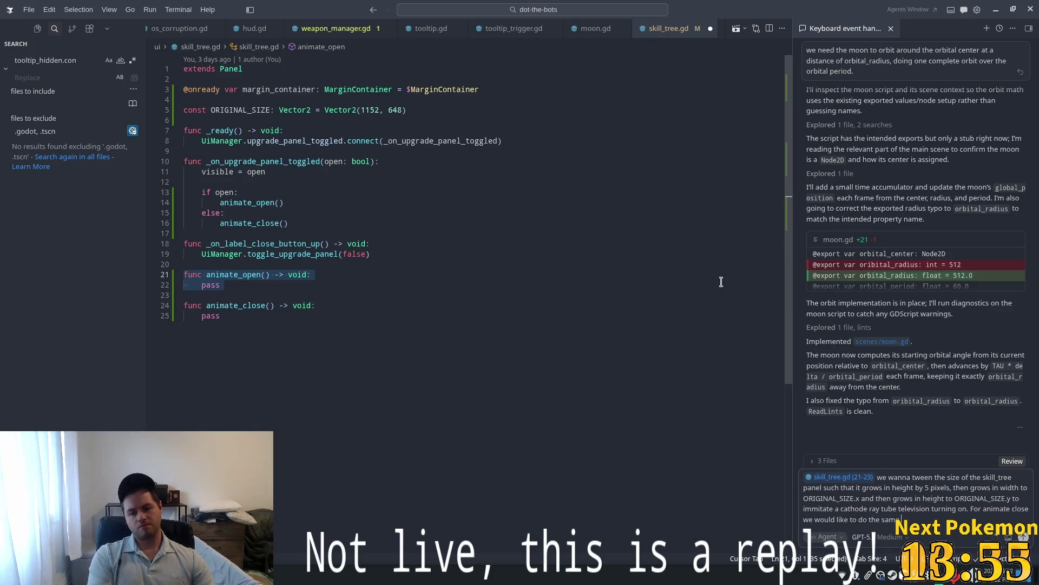
pyautogui.write(' in reverse')
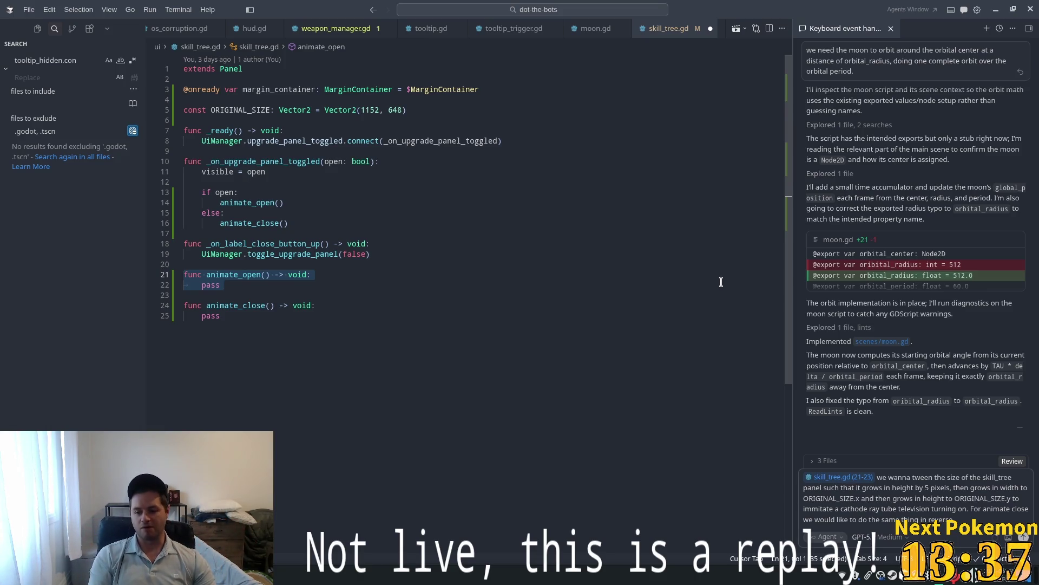
pyautogui.press('Return')
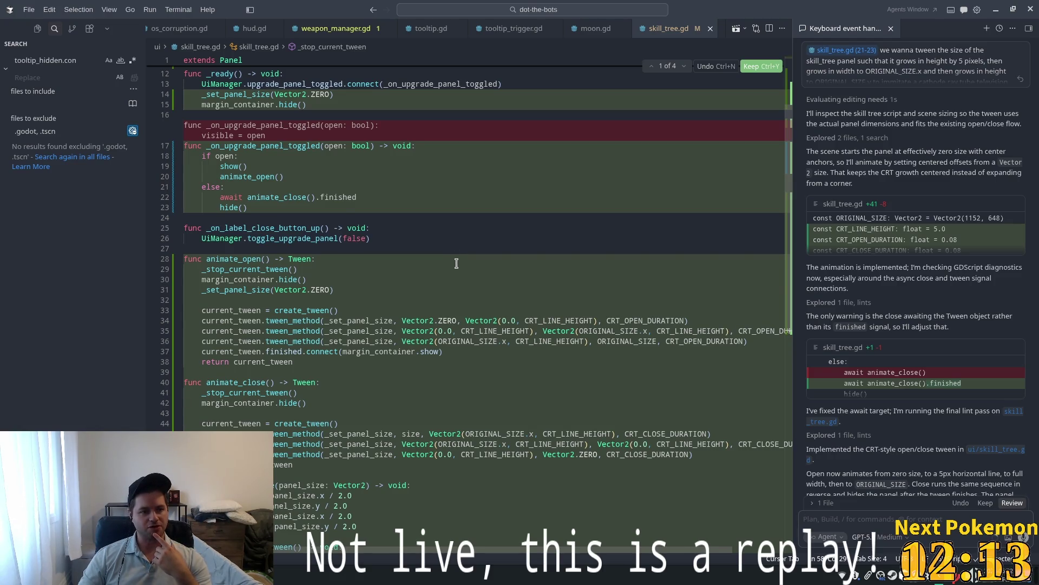
# - Review the agent's margin_container tween edits on lines 30–42, then Keep All
pyautogui.scroll(-2, 456, 264)
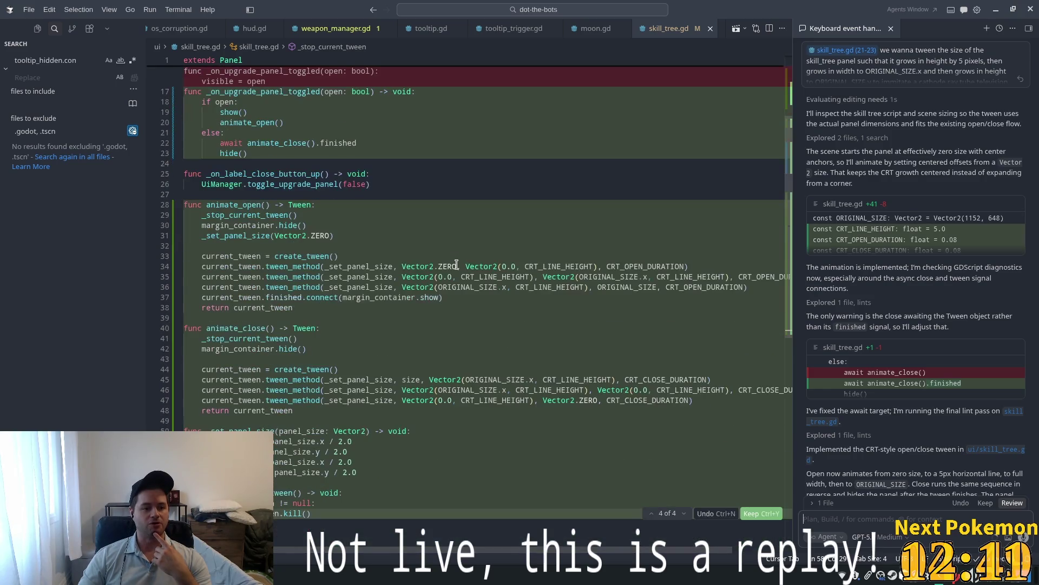
pyautogui.scroll(-2, 456, 264)
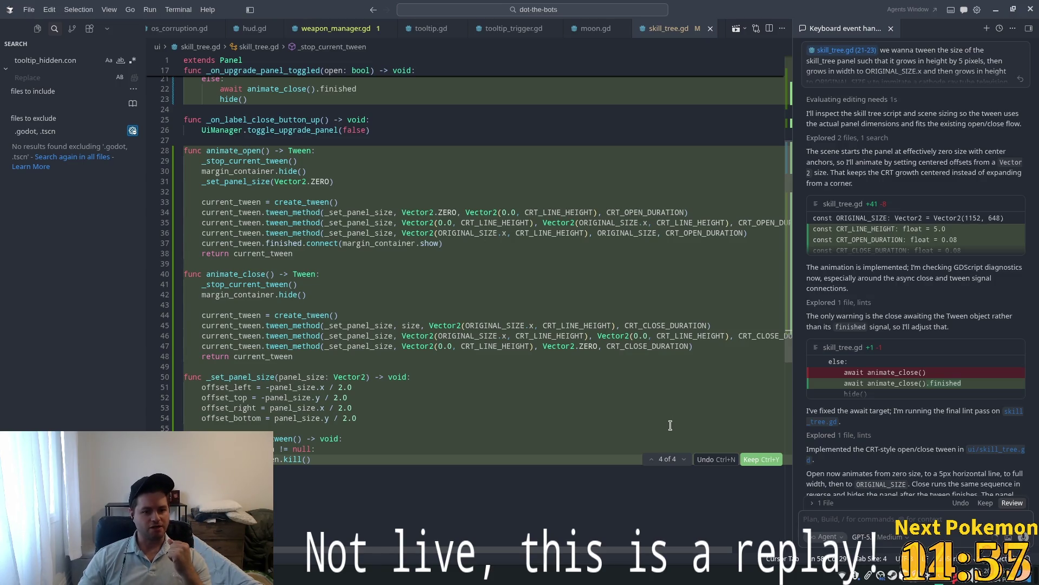
pyautogui.doubleClick(253, 295)
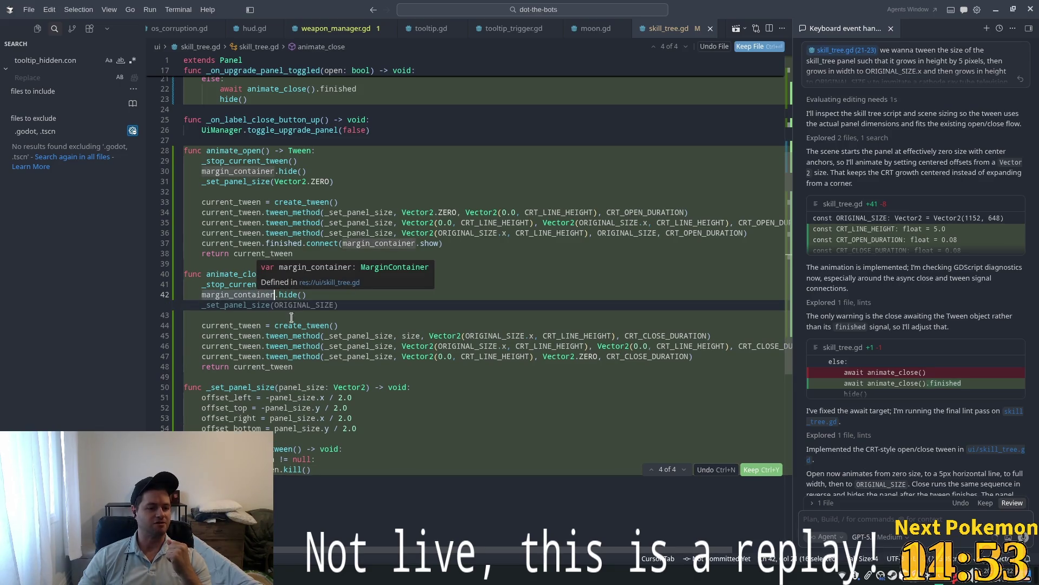
pyautogui.doubleClick(238, 171)
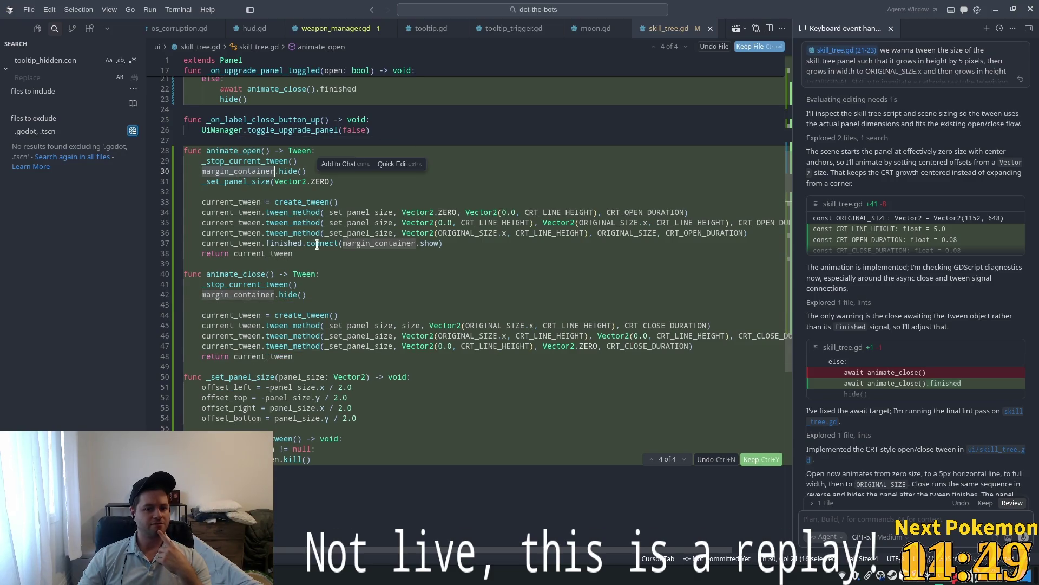
pyautogui.doubleClick(379, 243)
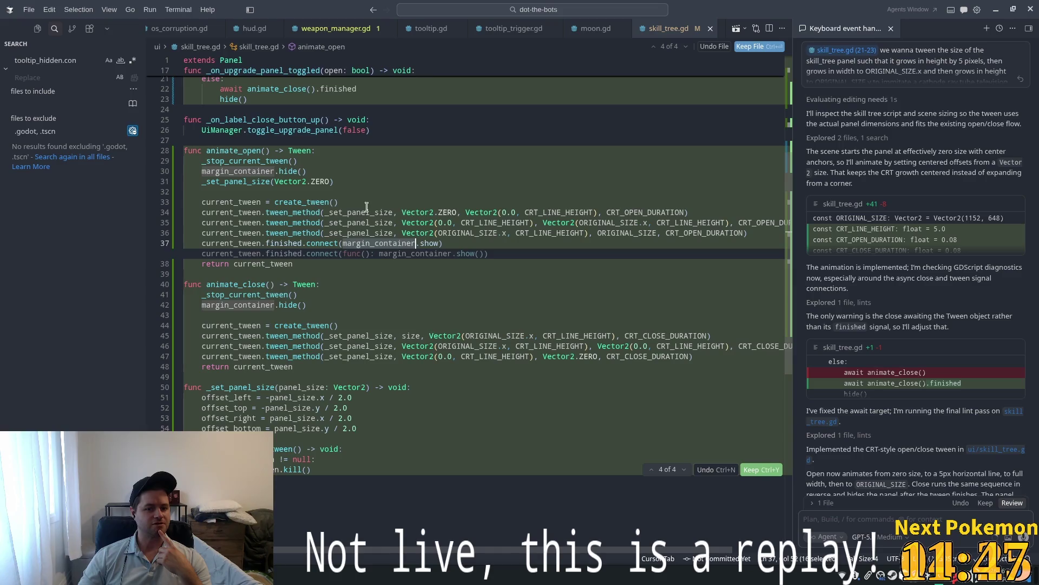
pyautogui.click(354, 192)
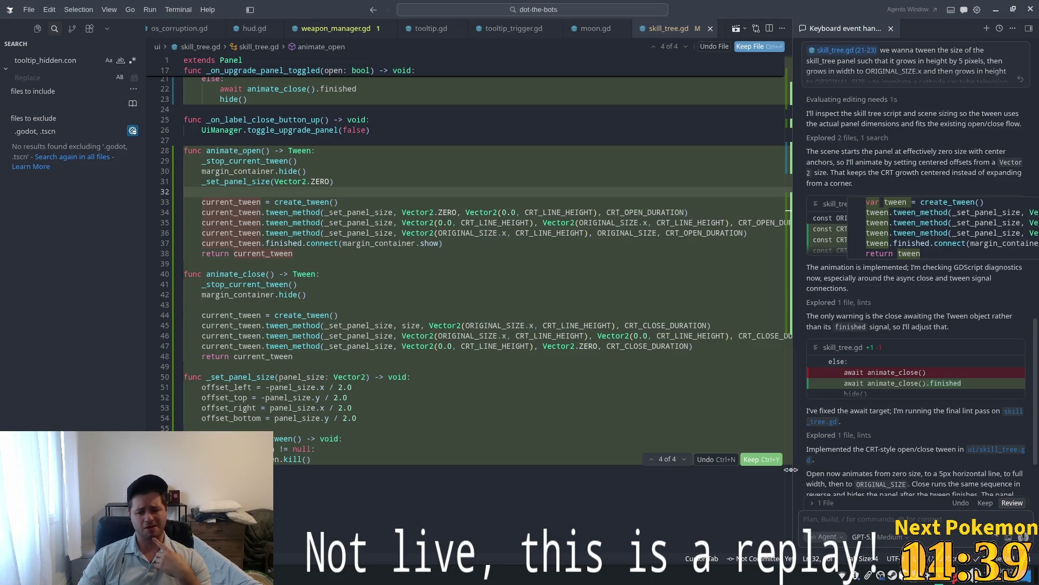
pyautogui.click(985, 504)
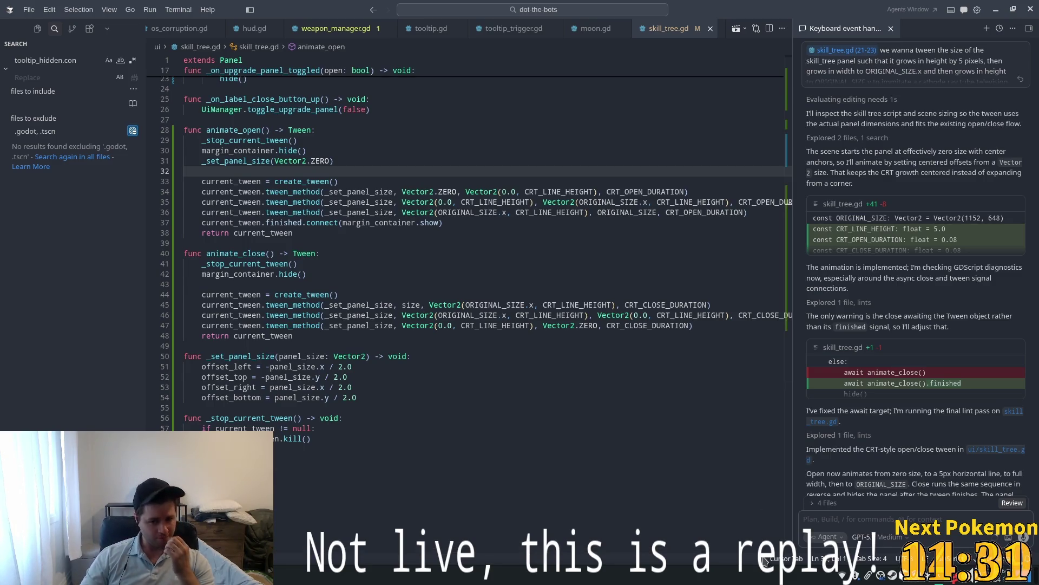
pyautogui.click(563, 265)
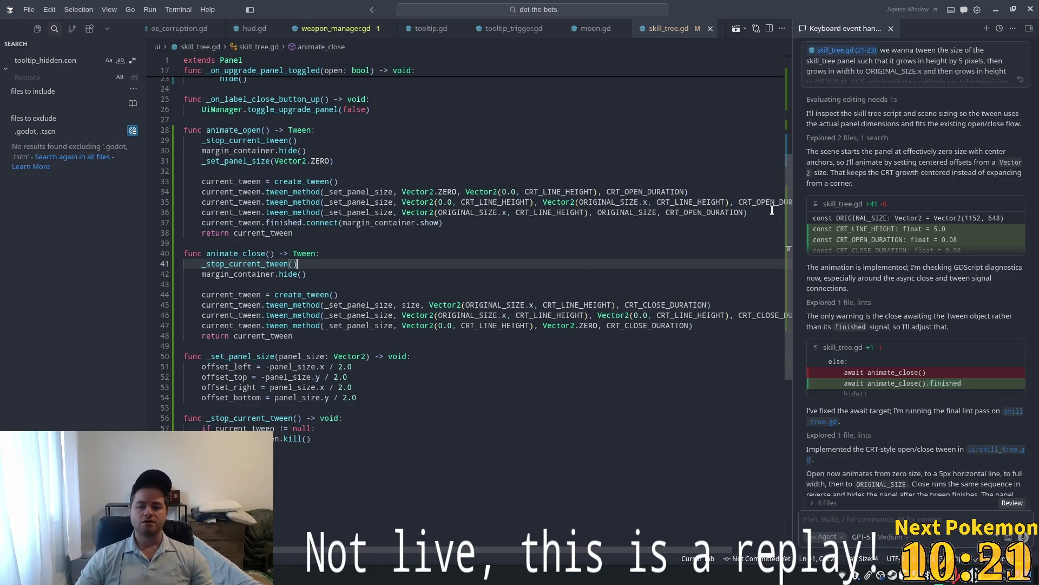
pyautogui.hotkey('alt', 'Tab')
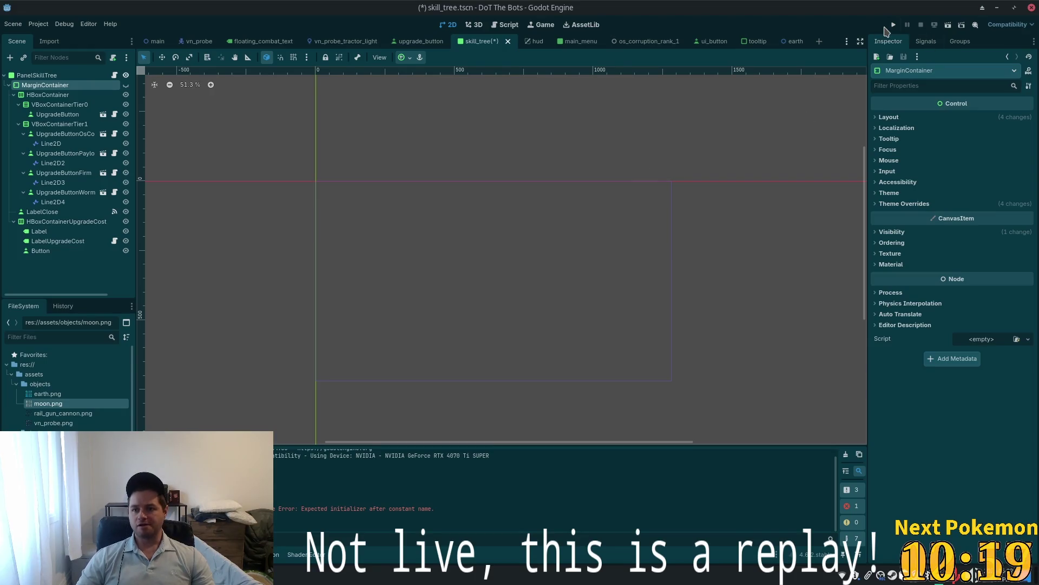
# - Save the scene, run DoT The Bots, and open, close and reopen the skill tree panel
pyautogui.click(893, 25)
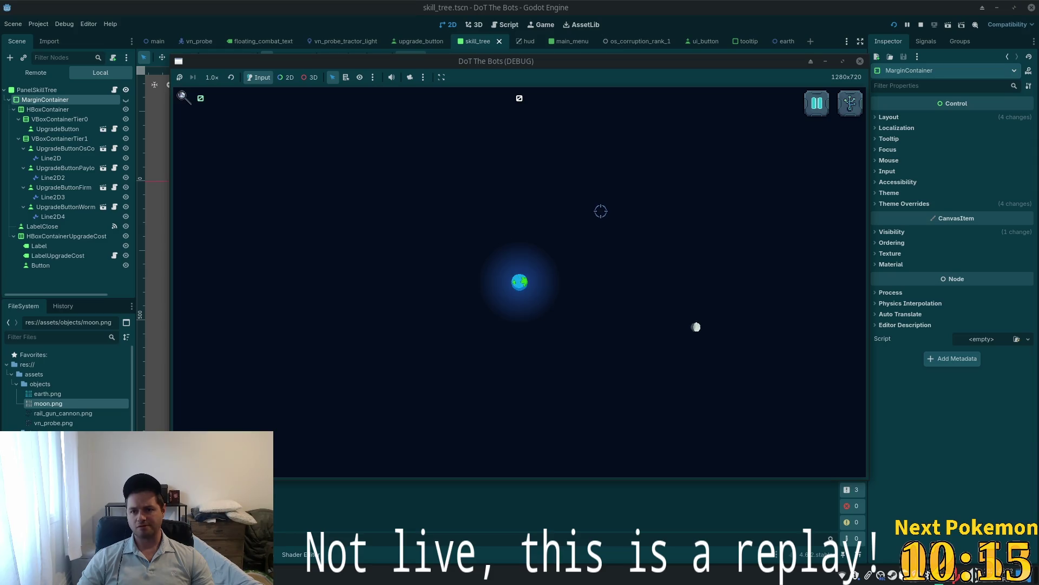
pyautogui.click(848, 108)
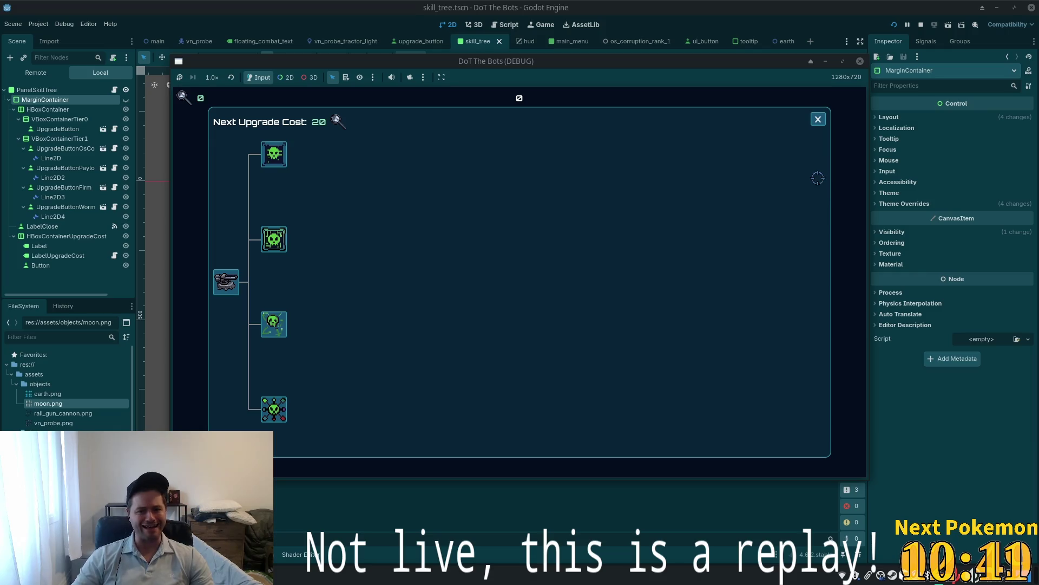
pyautogui.click(820, 120)
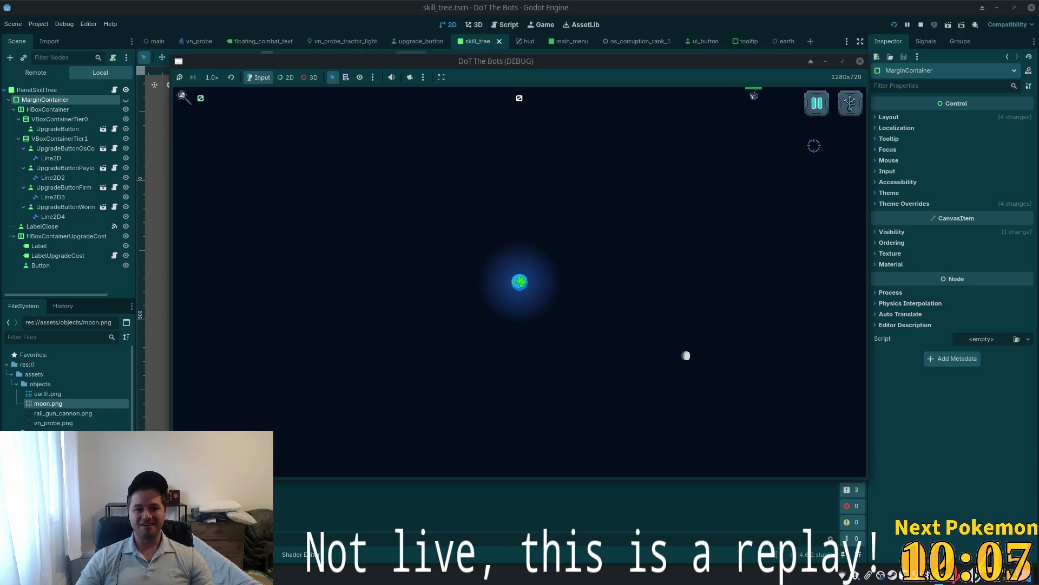
pyautogui.click(850, 103)
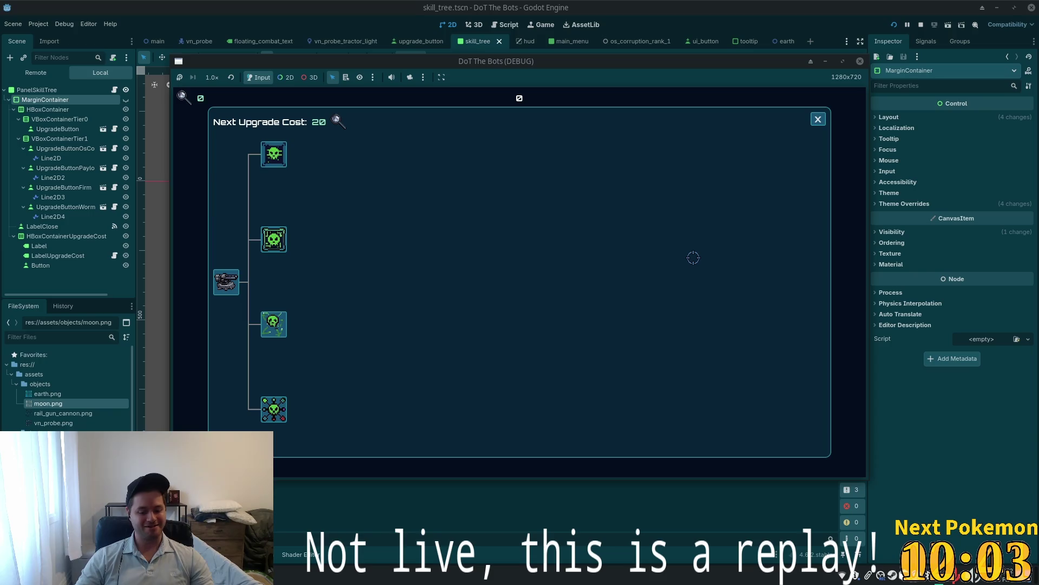
# - Toggle the skill tree panel repeatedly with Escape to watch the tween, then close it and stop the game
pyautogui.press('Escape')
pyautogui.press('Escape')
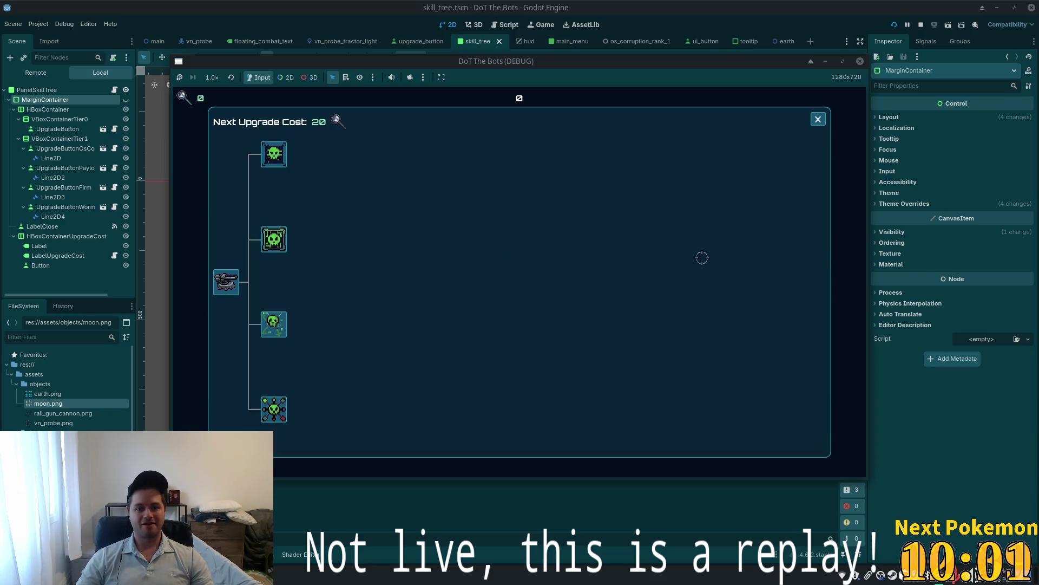
pyautogui.press('Escape')
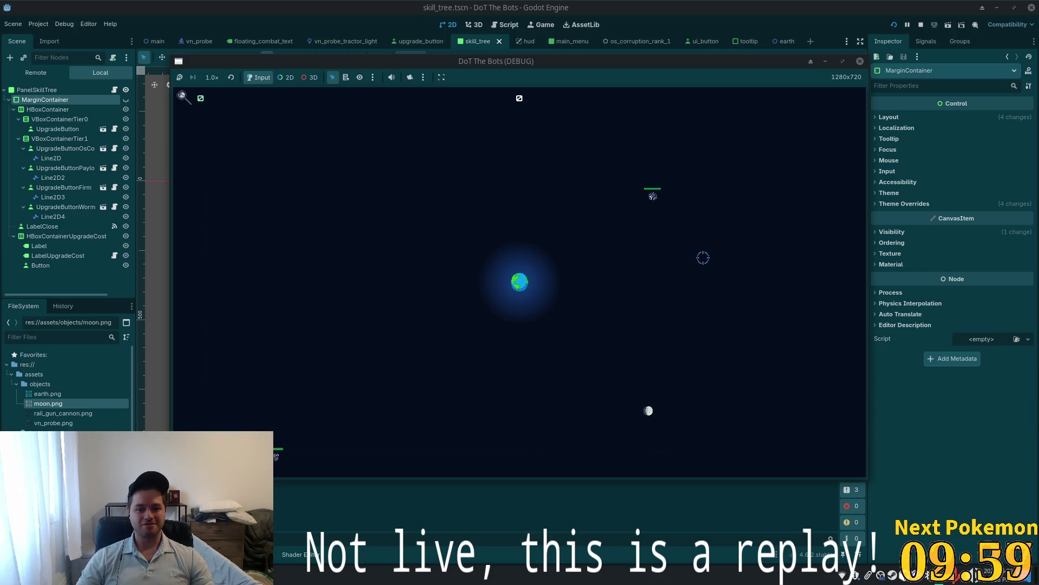
pyautogui.press('Escape')
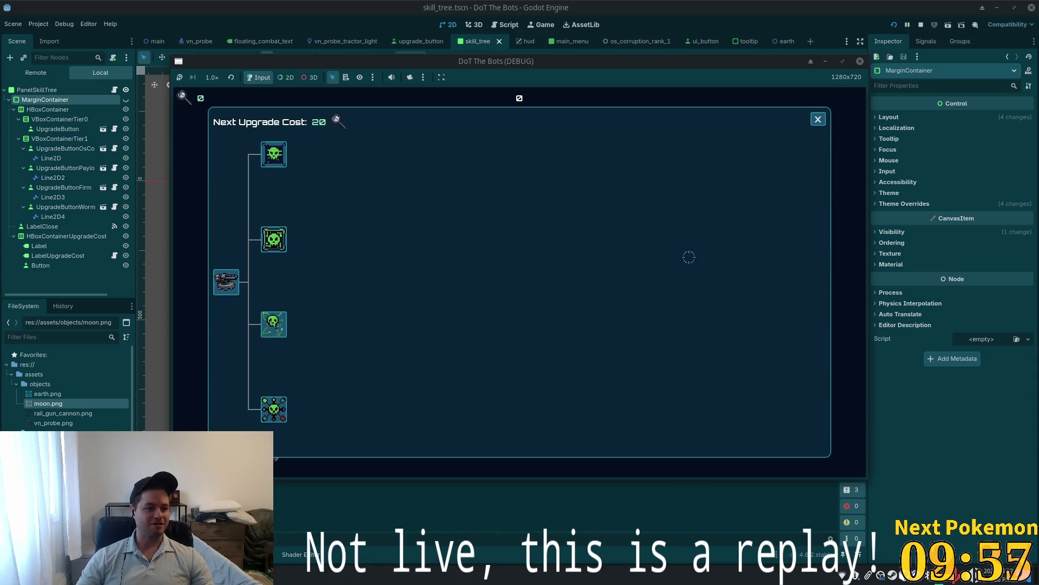
pyautogui.press('Escape')
pyautogui.press('Escape')
pyautogui.press('Escape')
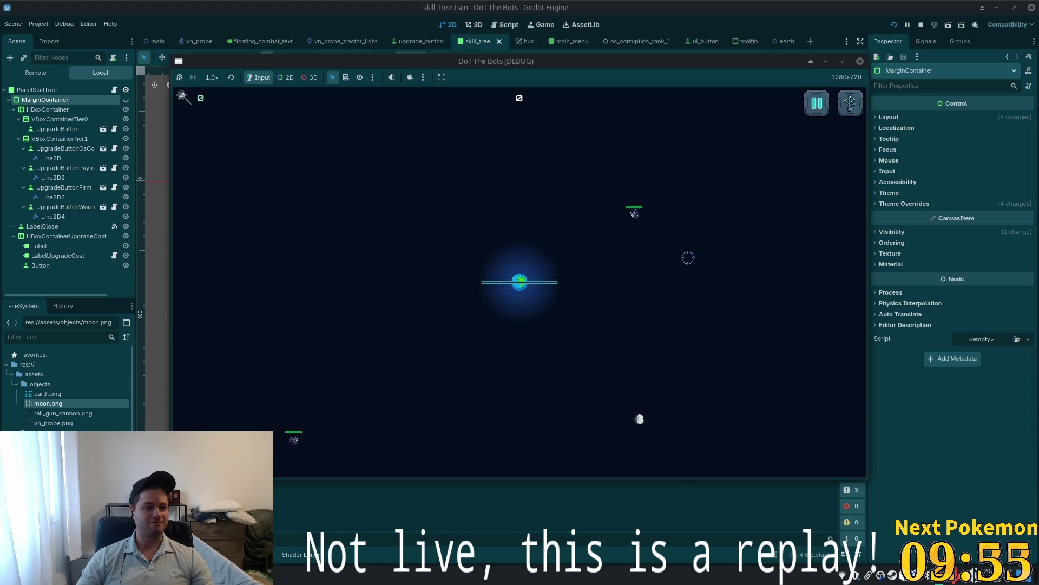
pyautogui.press('Escape')
pyautogui.press('Escape')
pyautogui.press('Escape')
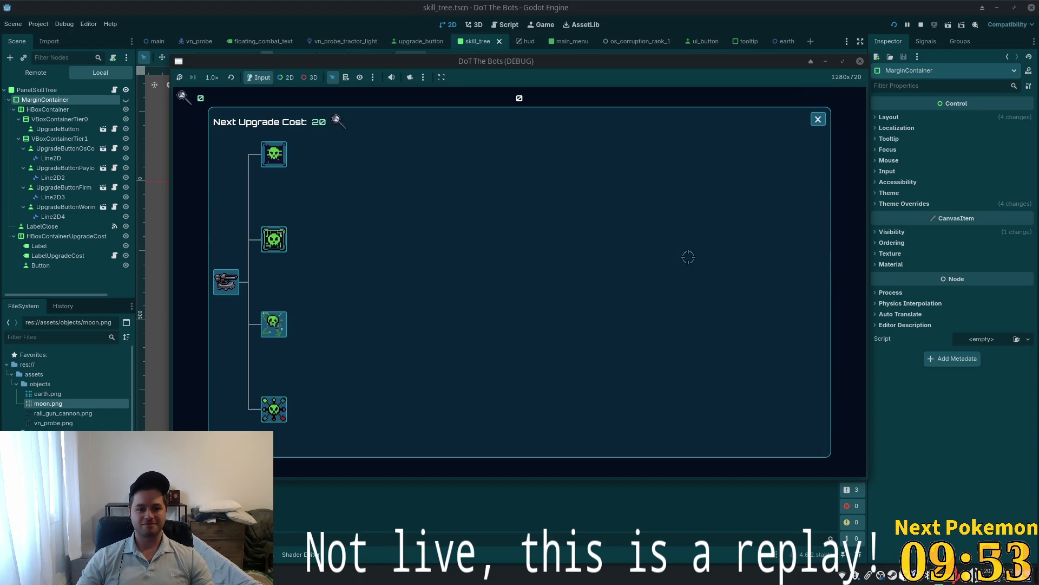
pyautogui.press('Escape')
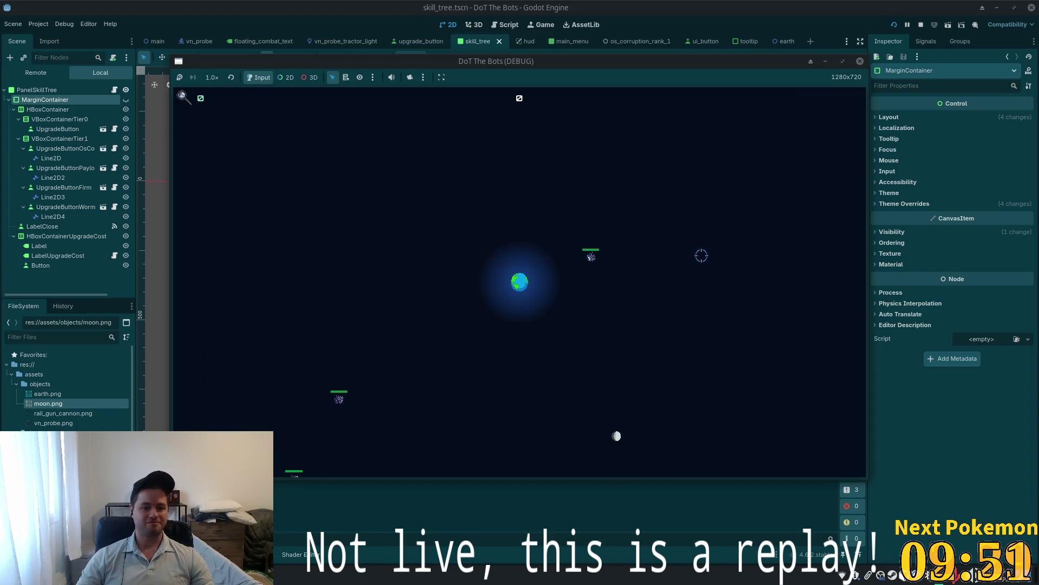
pyautogui.press('Escape')
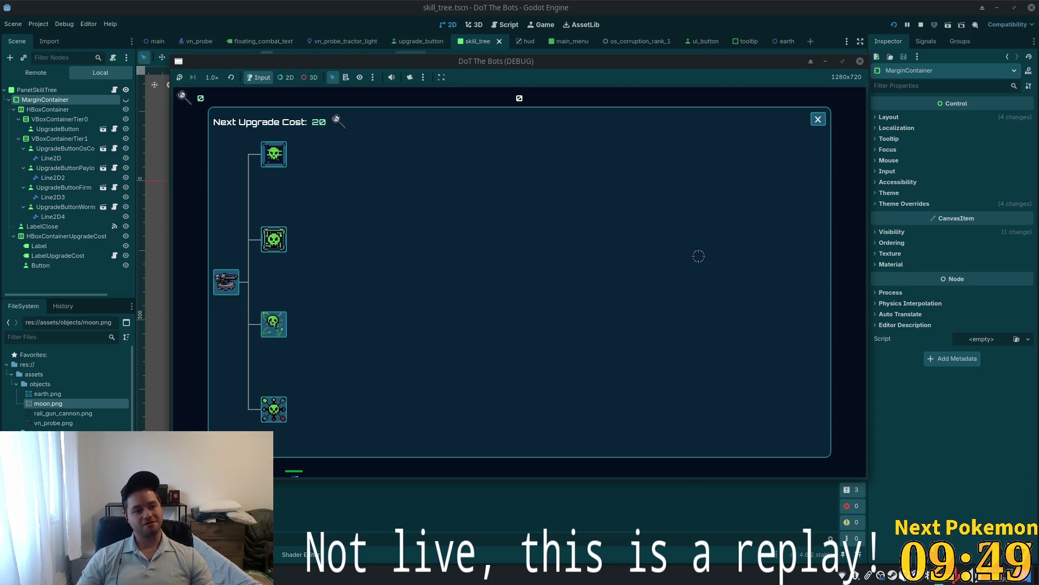
pyautogui.press('Escape')
pyautogui.press('Escape')
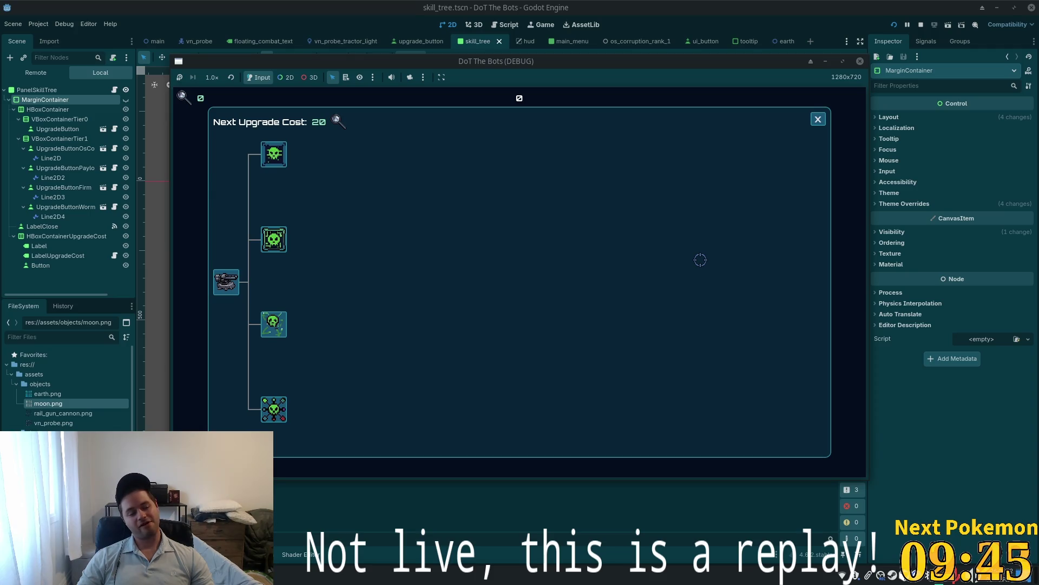
pyautogui.press('Escape')
pyautogui.press('Escape')
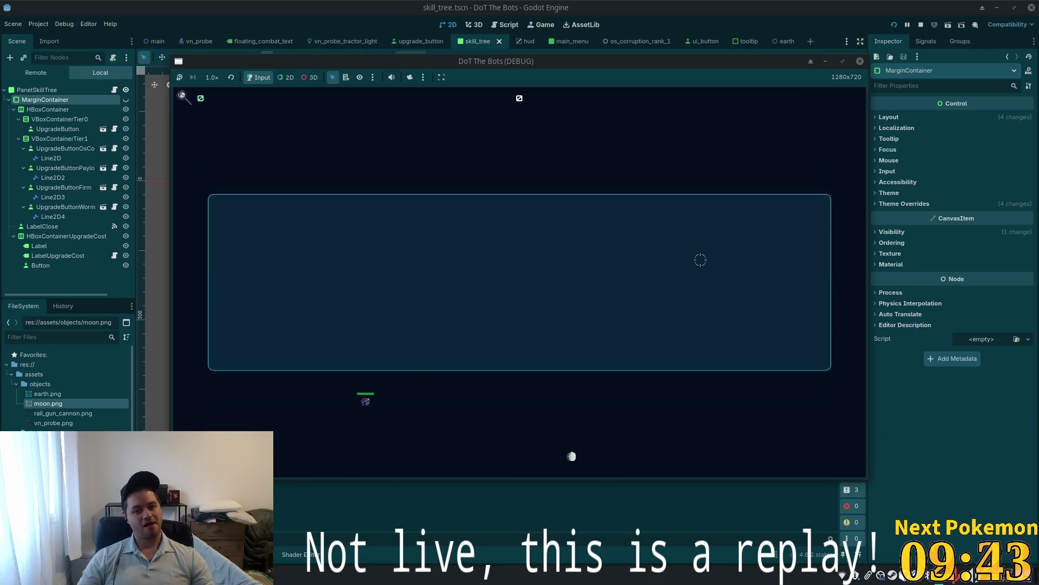
pyautogui.press('Escape')
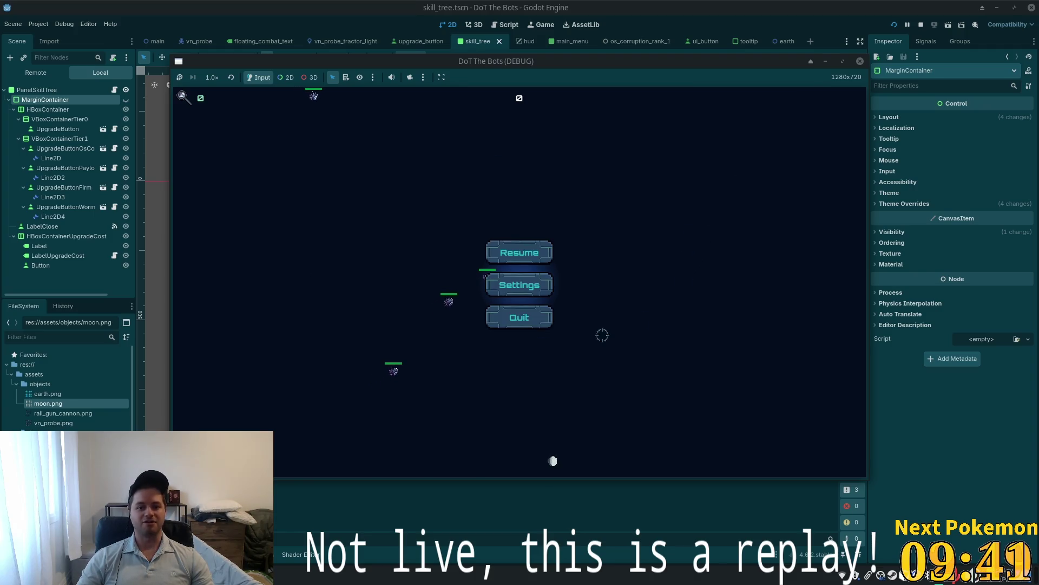
pyautogui.press('Escape')
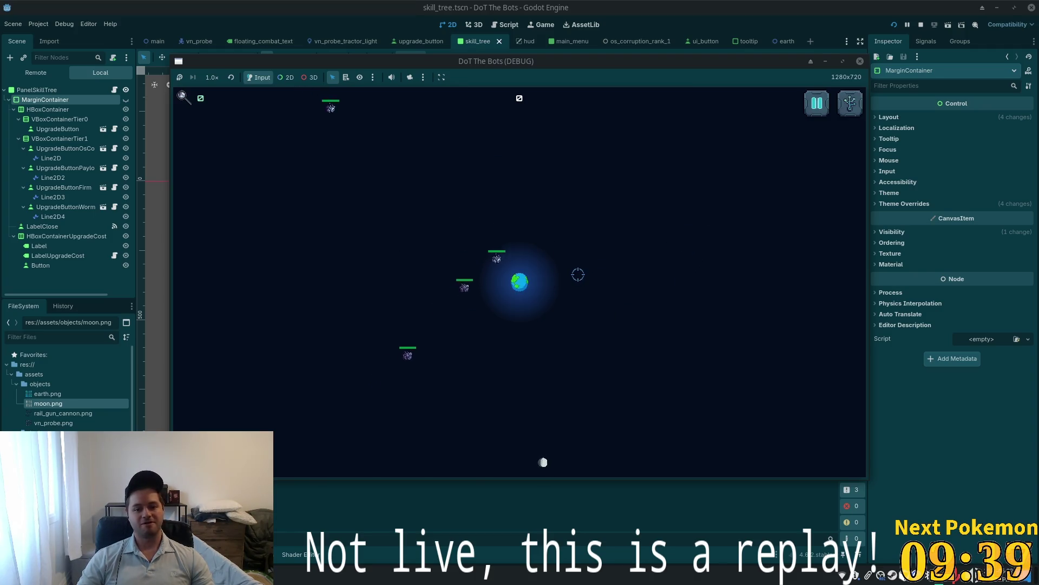
pyautogui.press('Escape')
pyautogui.press('Escape')
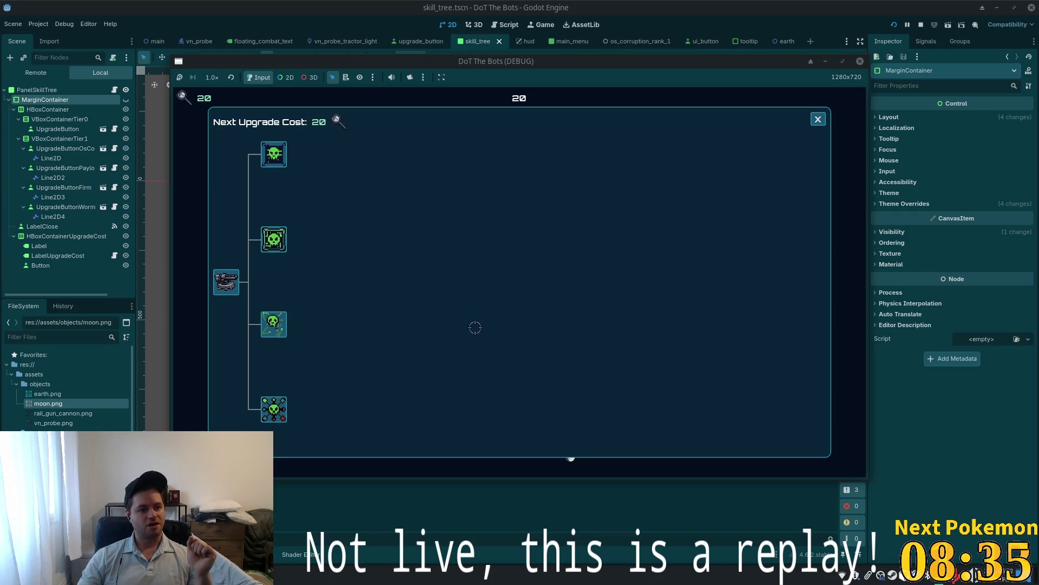
pyautogui.click(818, 119)
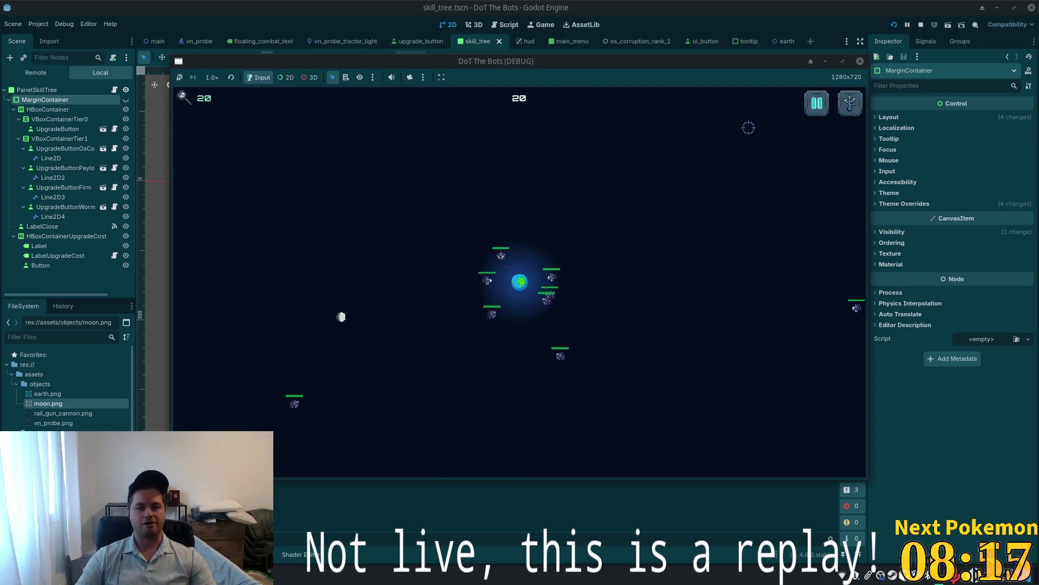
pyautogui.click(859, 60)
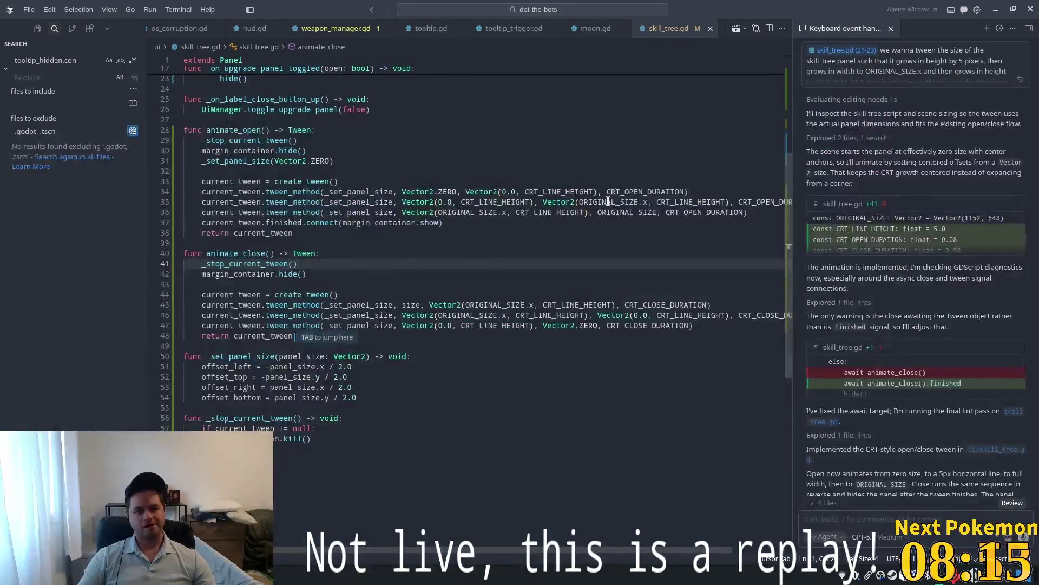
# - Look over the CRT_OPEN_DURATION (0.08) and CRT_CLOSE_DURATION constants at the top of skill_tree.gd
pyautogui.moveTo(598, 216)
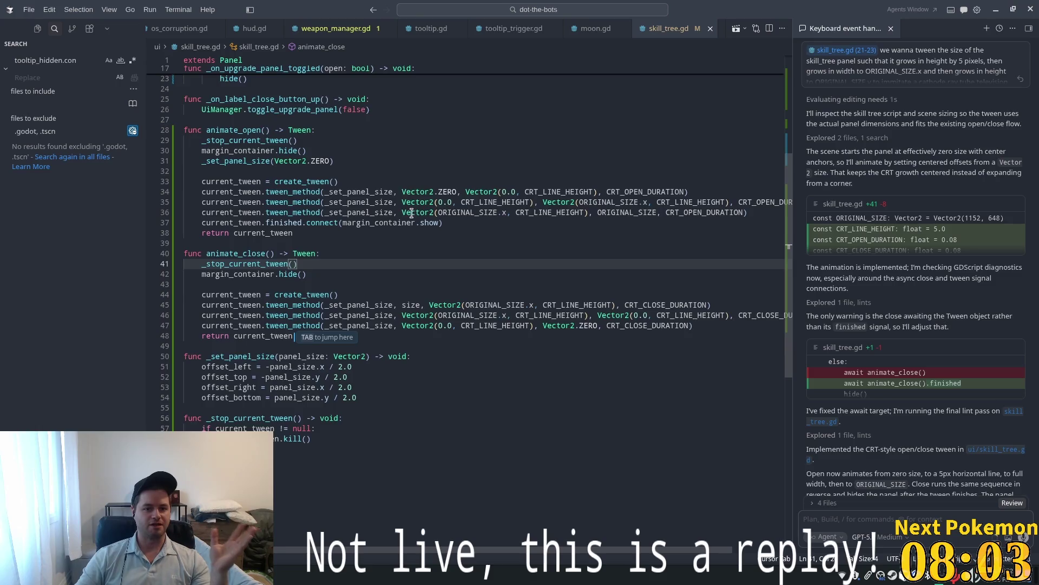
pyautogui.scroll(7, 411, 213)
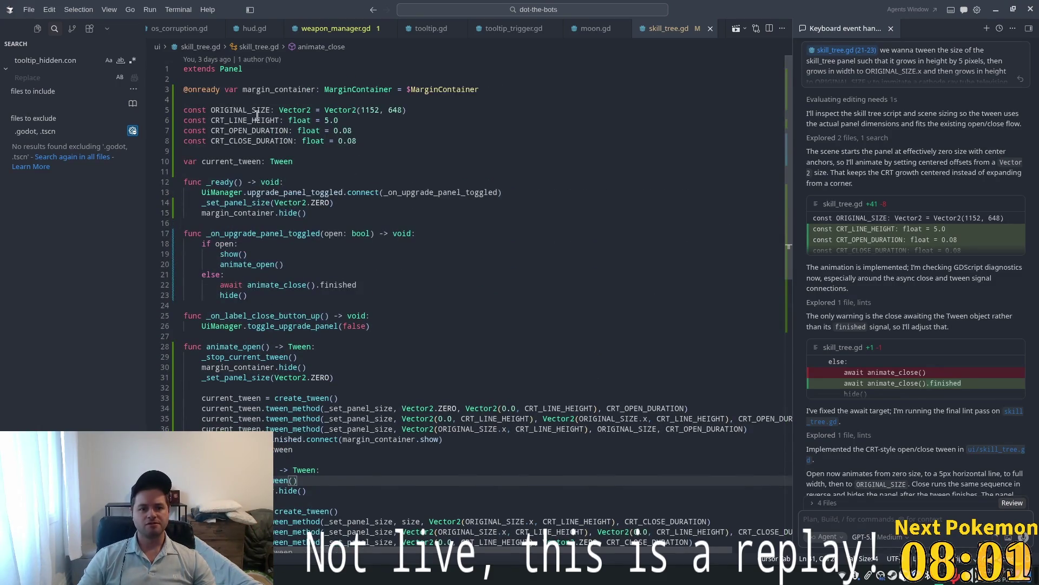
pyautogui.click(341, 131)
pyautogui.click(300, 140)
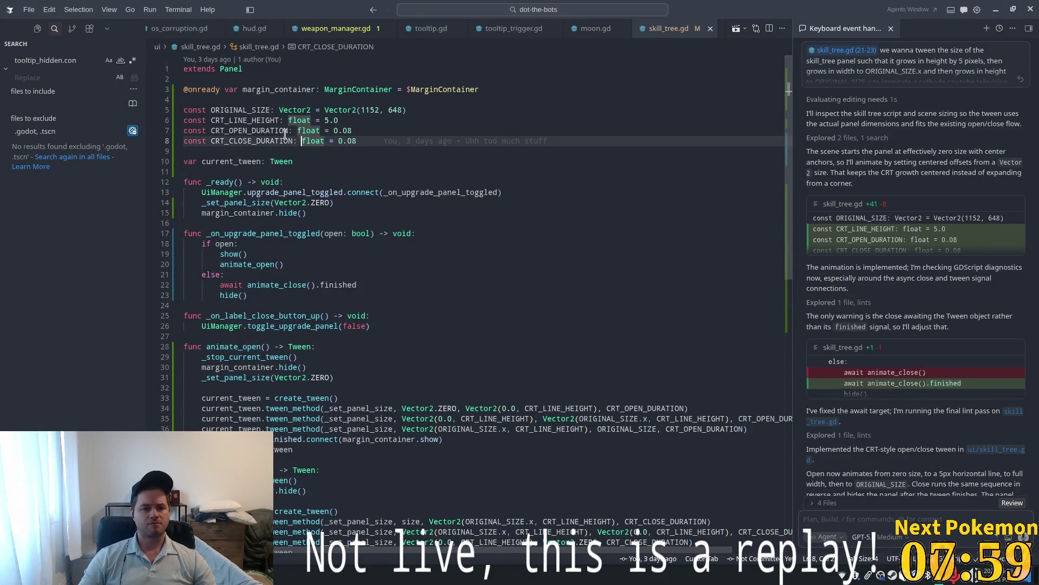
pyautogui.click(265, 131)
pyautogui.doubleClick(335, 130)
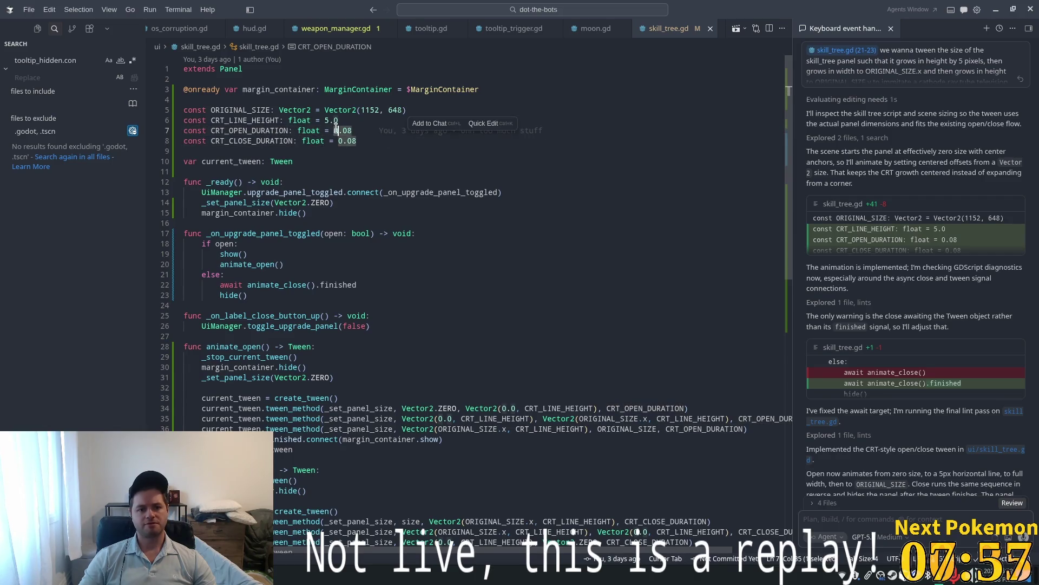
# - Inspect animate_open's tween_method steps on lines 34–35, including CRT_LINE_HEIGHT and CRT_OPEN_DURATION
pyautogui.scroll(-5, 498, 312)
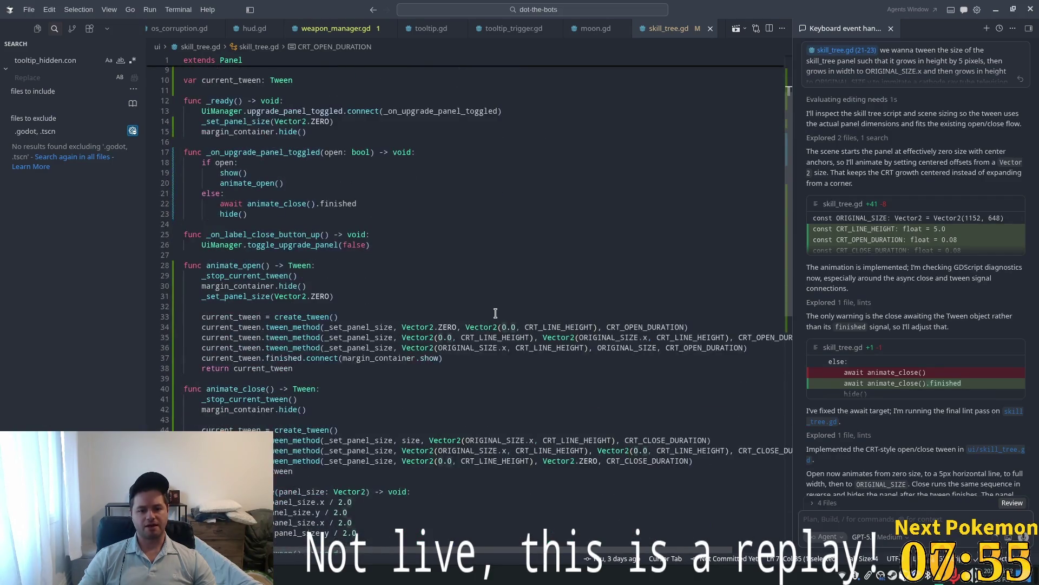
pyautogui.click(403, 292)
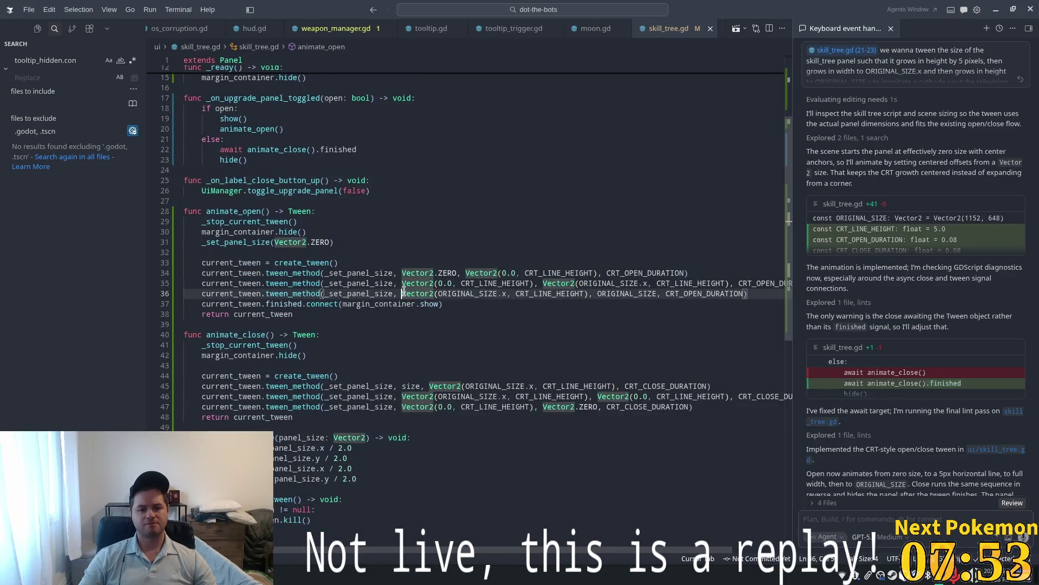
pyautogui.click(212, 211)
pyautogui.click(379, 304)
pyautogui.doubleClick(293, 273)
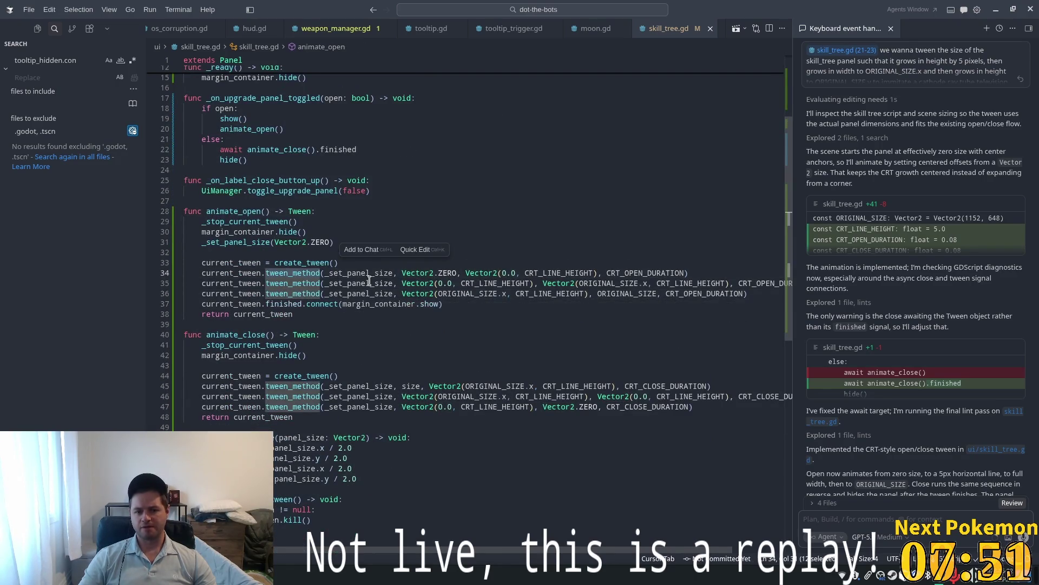
pyautogui.scroll(-1, 594, 281)
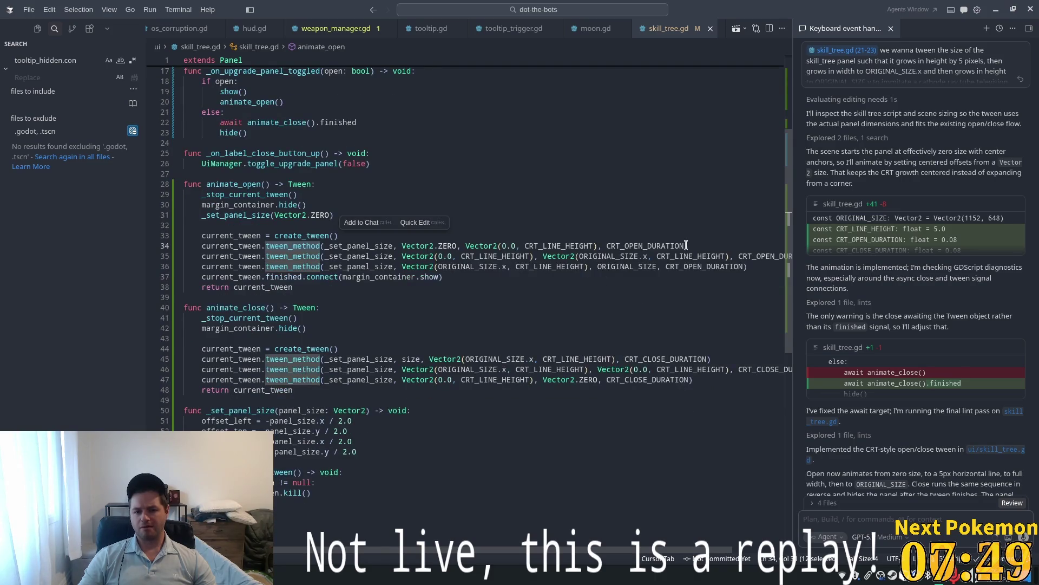
pyautogui.doubleClick(559, 246)
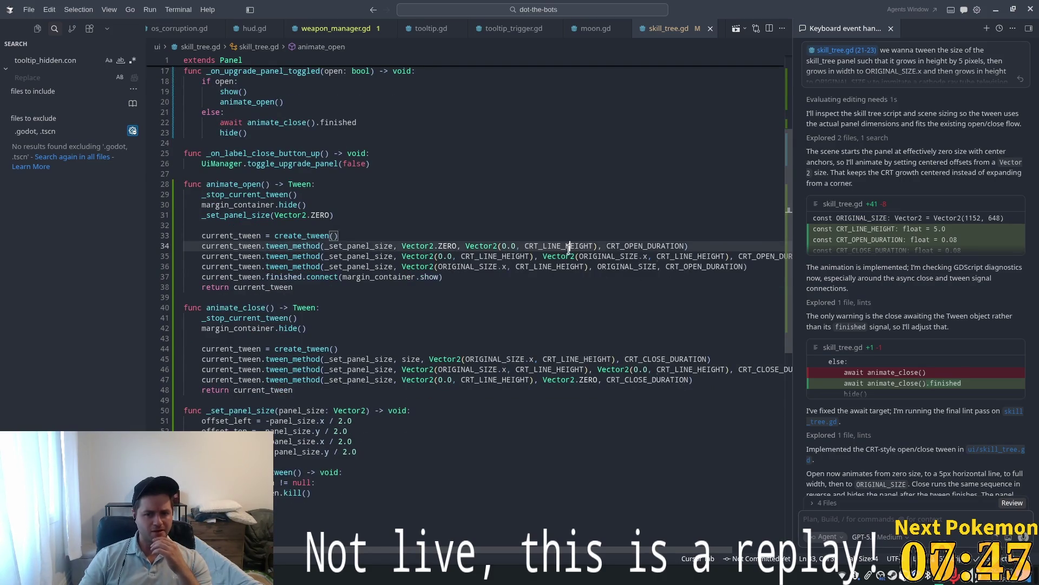
pyautogui.moveTo(652, 254); pyautogui.dragTo(656, 256)
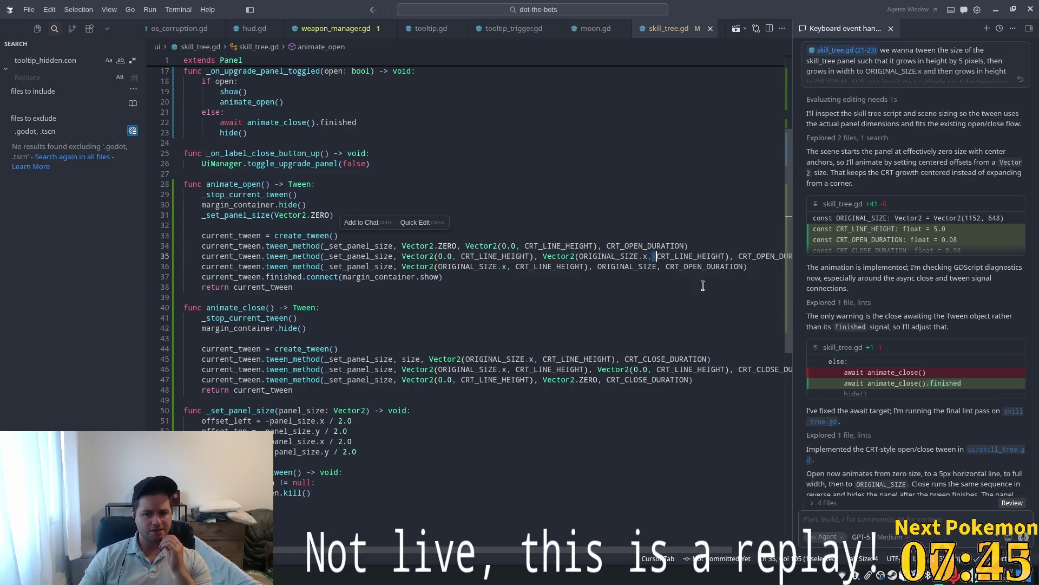
pyautogui.doubleClick(426, 256)
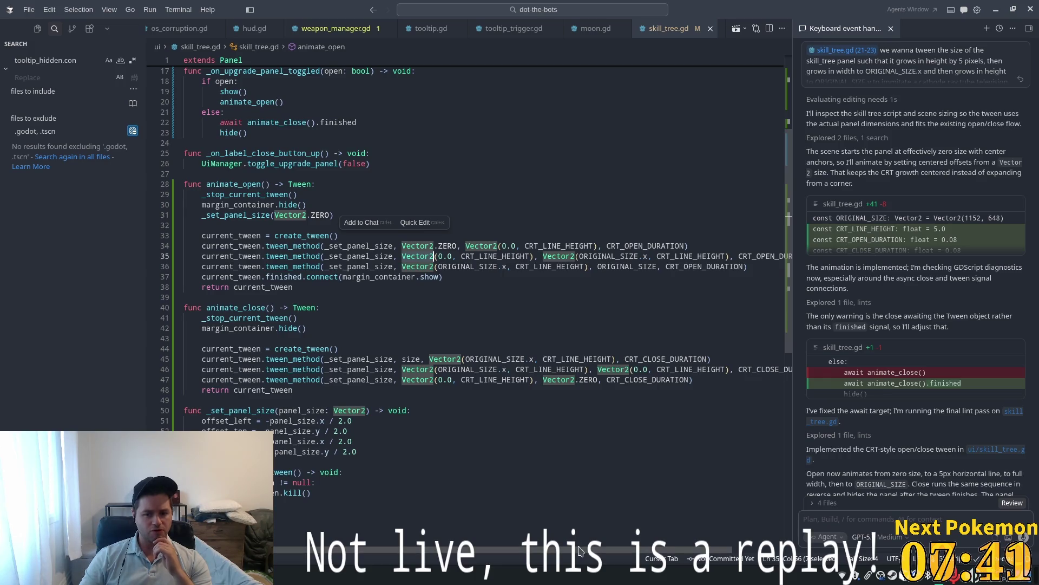
pyautogui.hscroll(2, 574, 379)
pyautogui.doubleClick(705, 256)
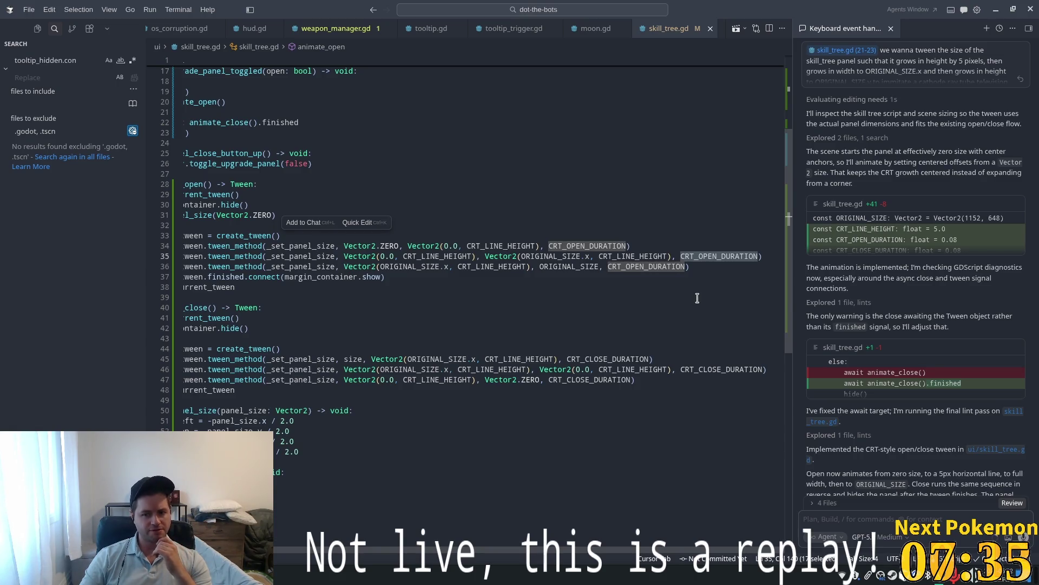
# - Append * 0.5 to CRT_OPEN_DURATION on line 35, save, and relaunch the game in Godot
pyautogui.click(768, 257)
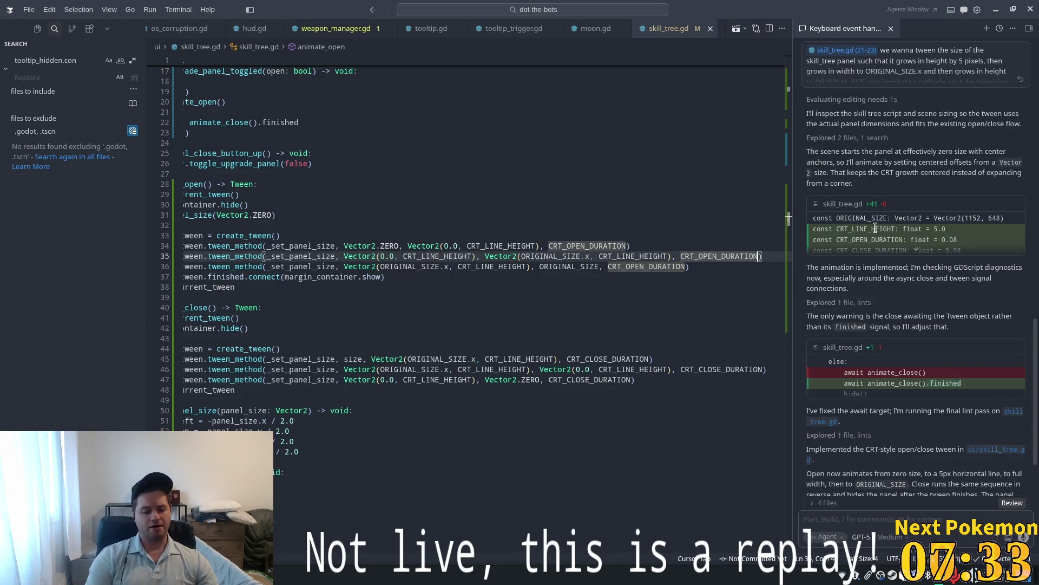
pyautogui.write('* 0.5')
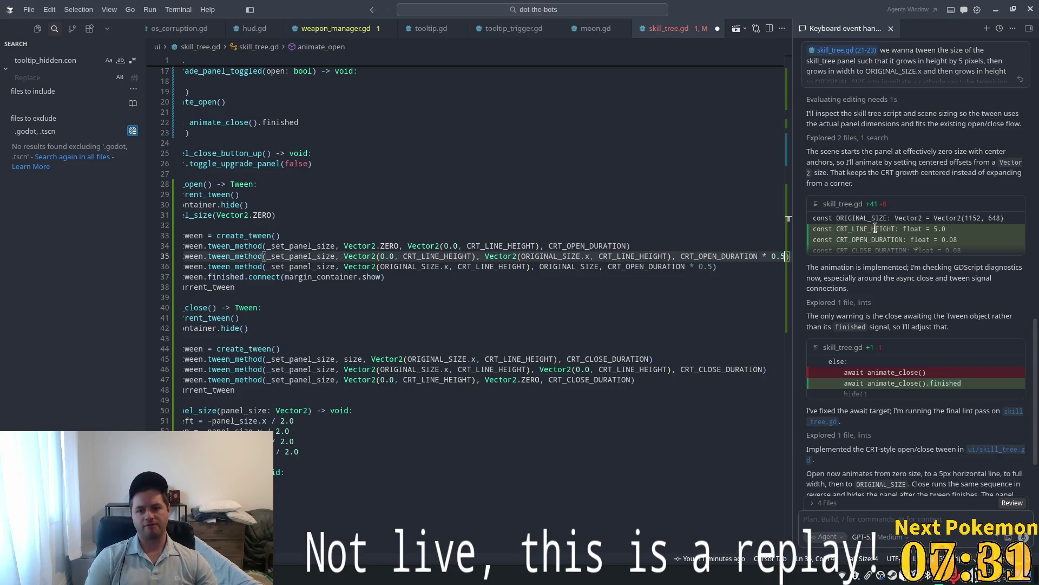
pyautogui.hotkey('ctrl', 's')
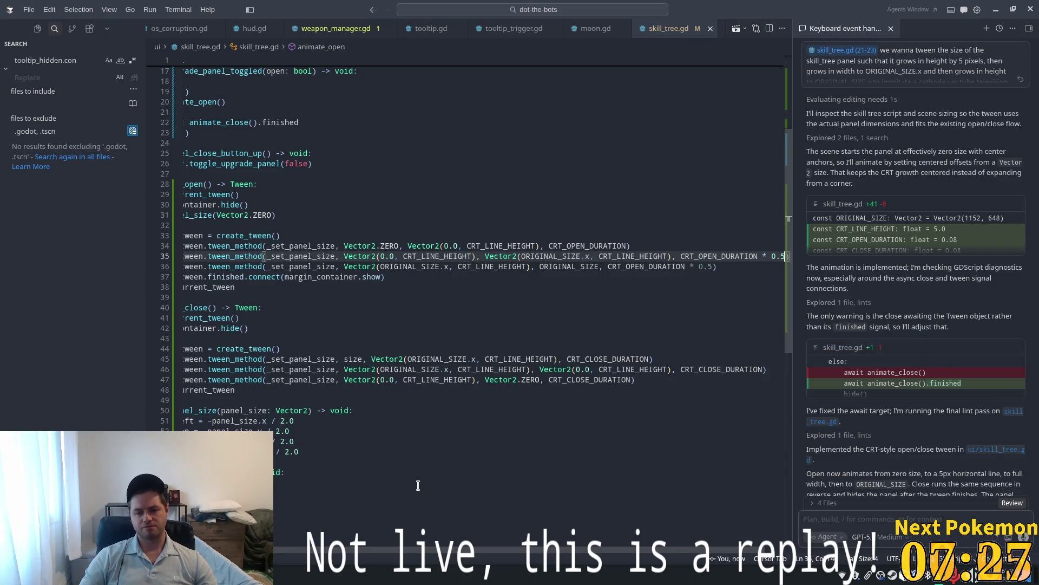
pyautogui.hotkey('alt', 'Tab')
pyautogui.click(893, 22)
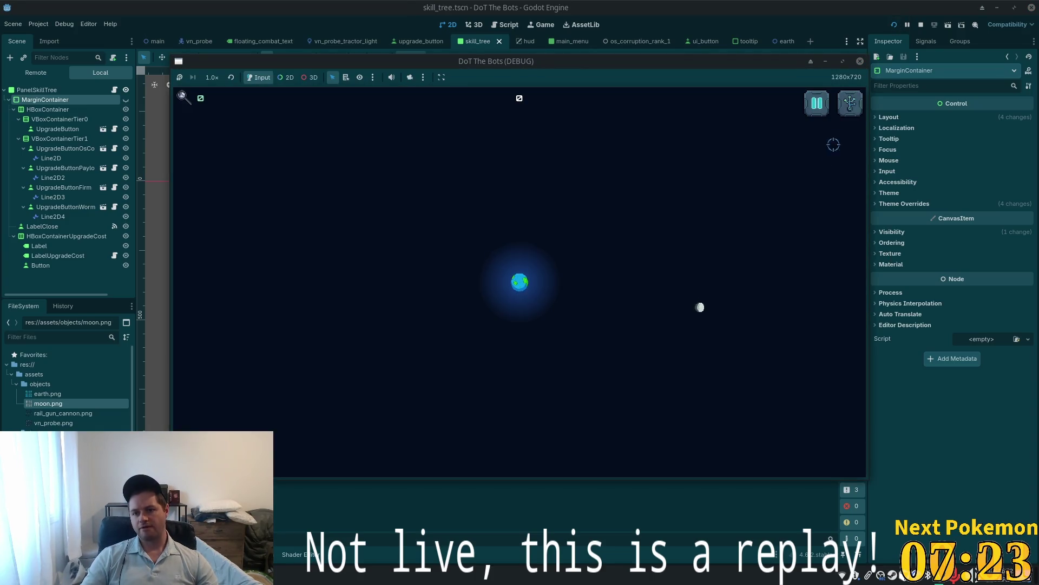
# - Open, close and reopen the skill tree panel in game, then return to skill_tree.gd
pyautogui.click(850, 103)
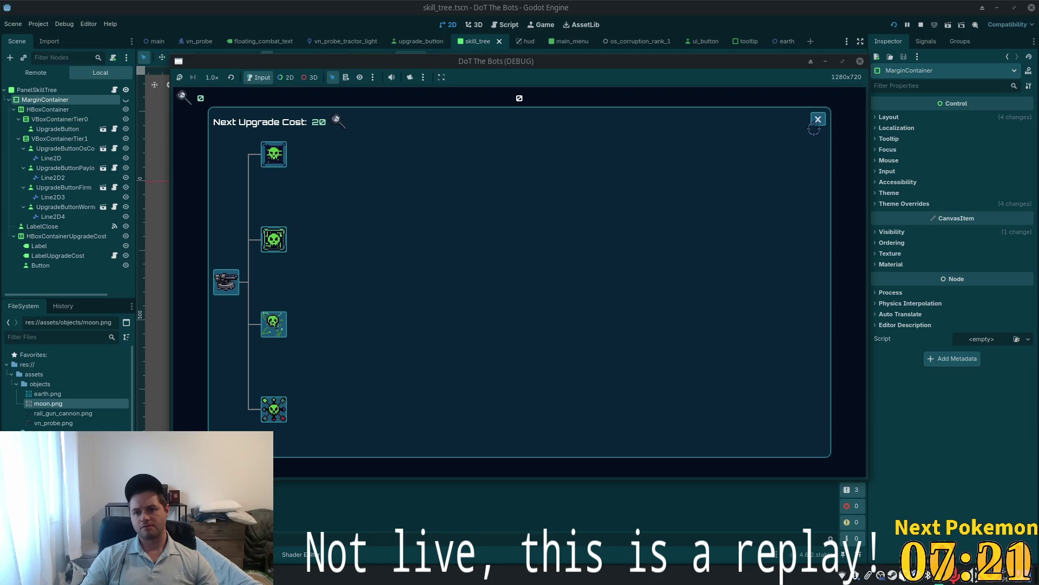
pyautogui.click(816, 121)
pyautogui.click(852, 103)
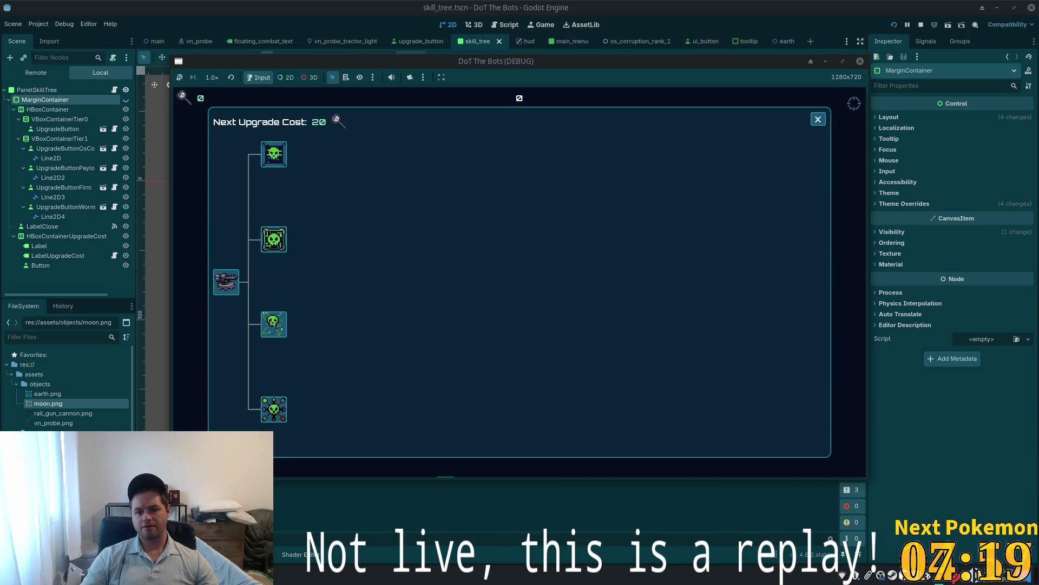
pyautogui.hotkey('alt', 'Tab')
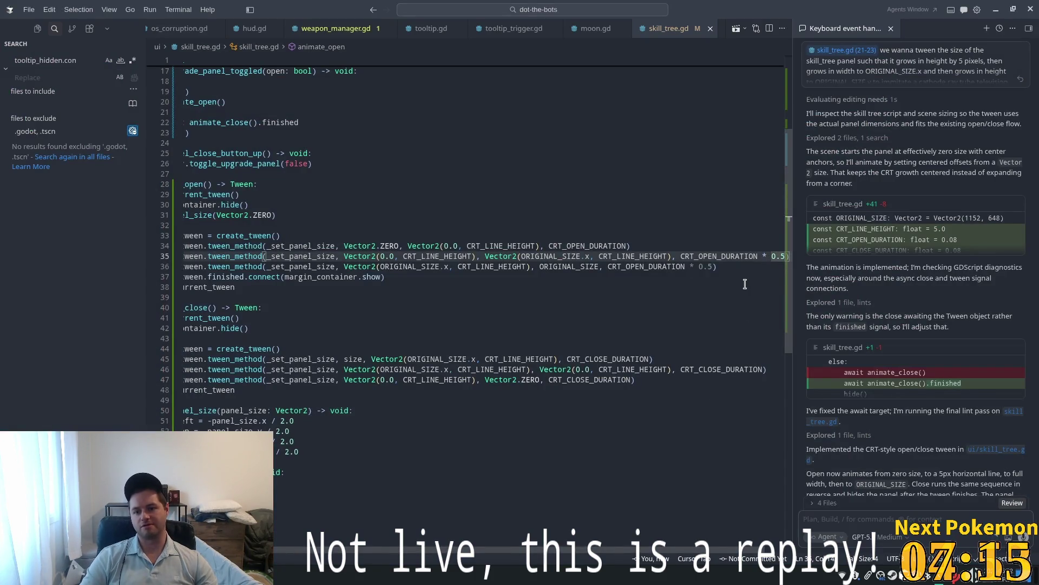
# - Change the CRT_OPEN_DURATION multiplier on line 35 from 0.5 to 2.0, then return to Godot
pyautogui.hotkey('shift', 'Left')
pyautogui.write('2.')
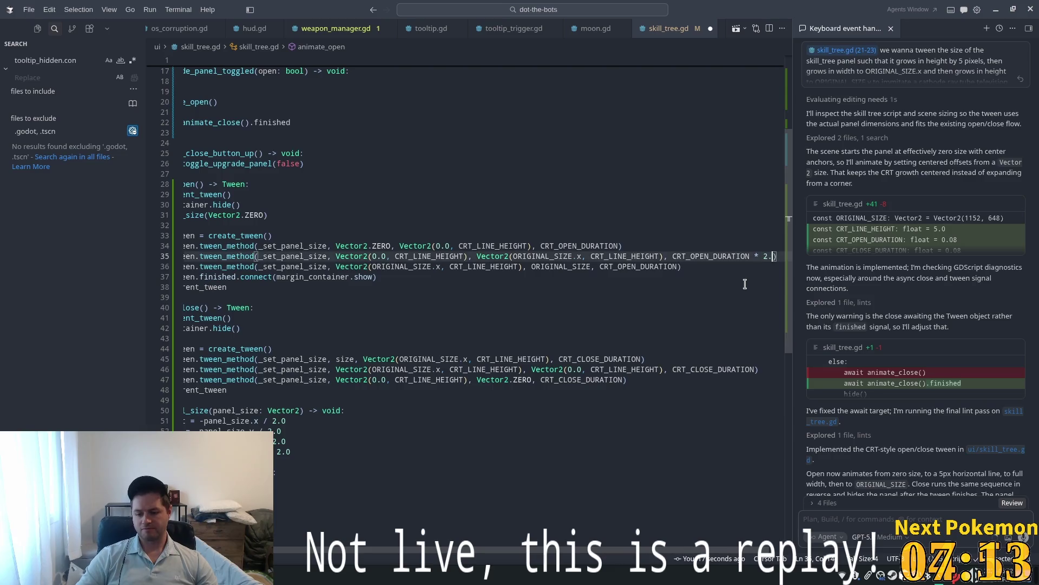
pyautogui.click(488, 217)
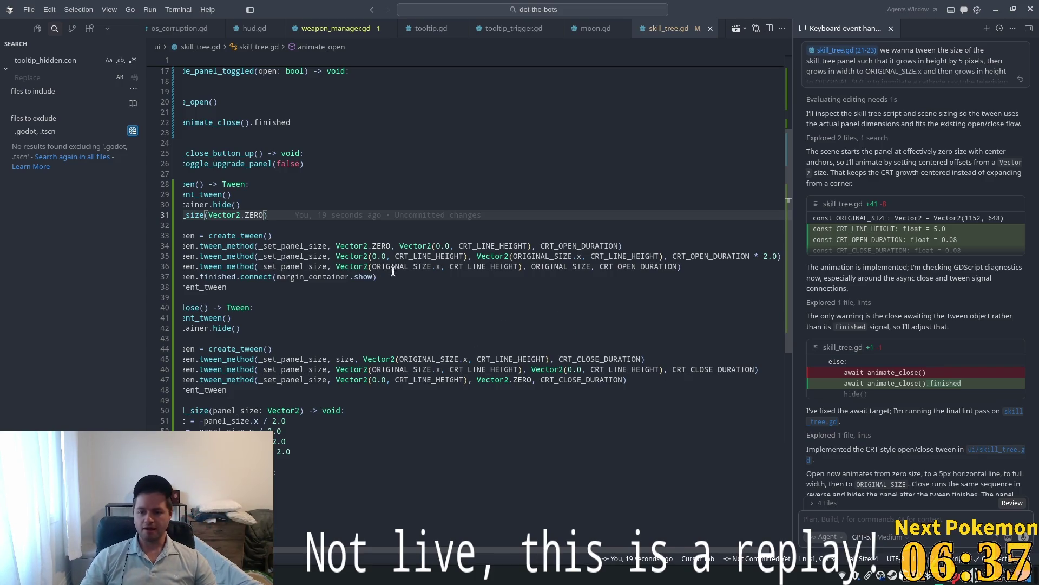
pyautogui.click(358, 266)
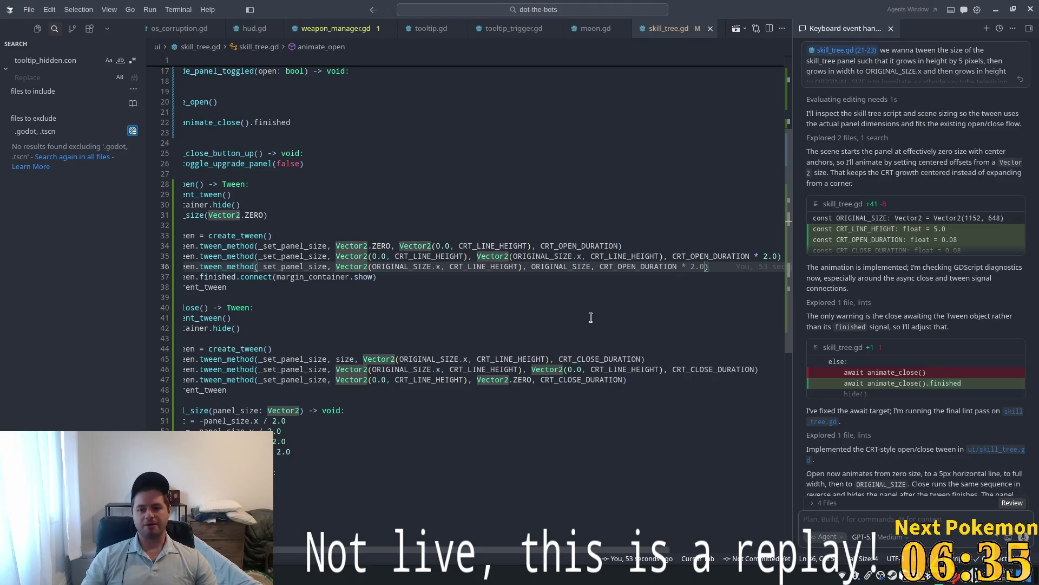
pyautogui.hotkey('alt', 'Tab')
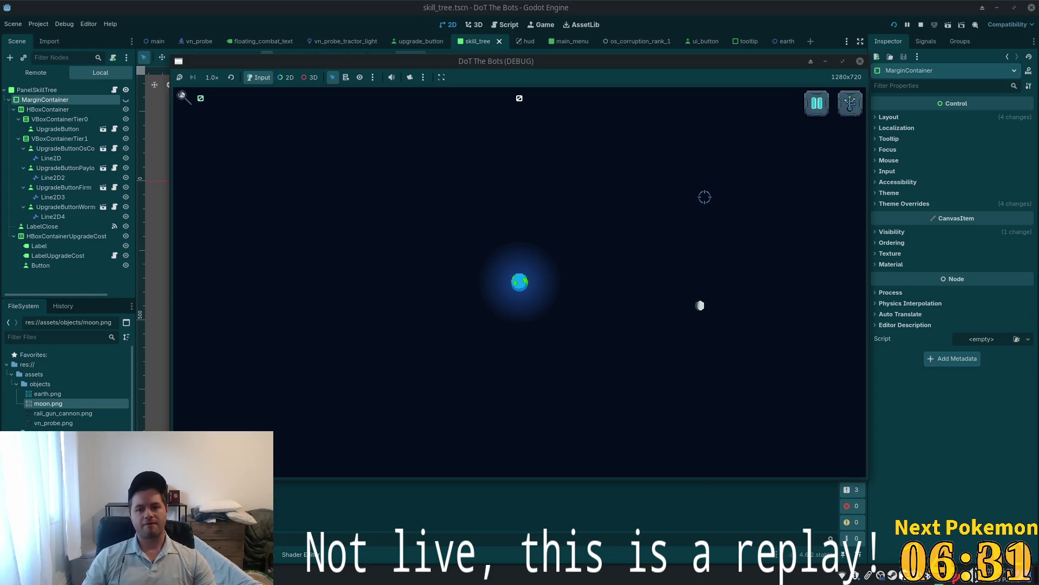
# - Toggle the skill tree panel ten times with Escape to watch the slower 2.0× opening tween
pyautogui.press('Escape')
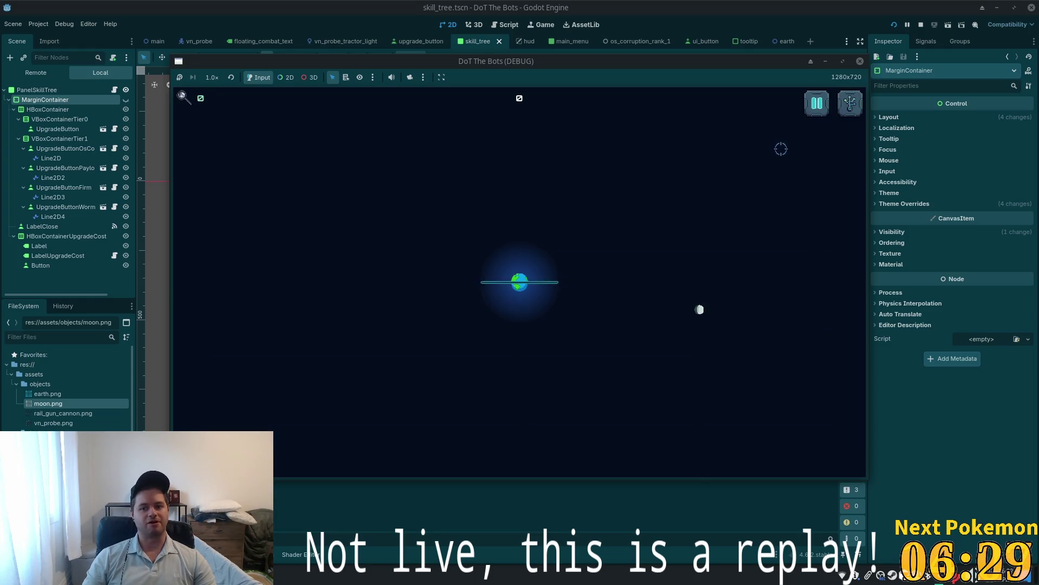
pyautogui.press('Escape')
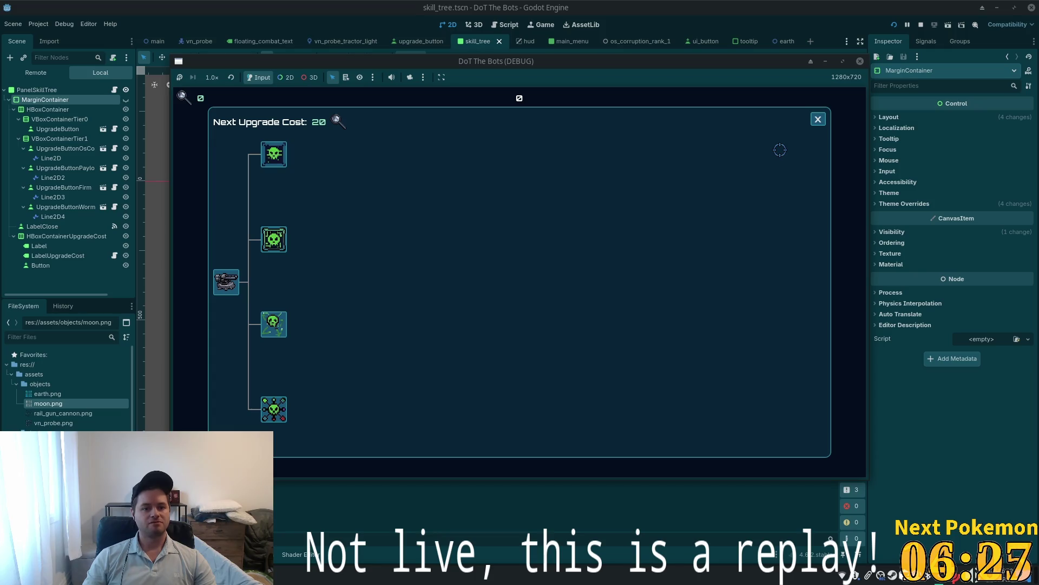
pyautogui.press('Escape')
pyautogui.press('Escape')
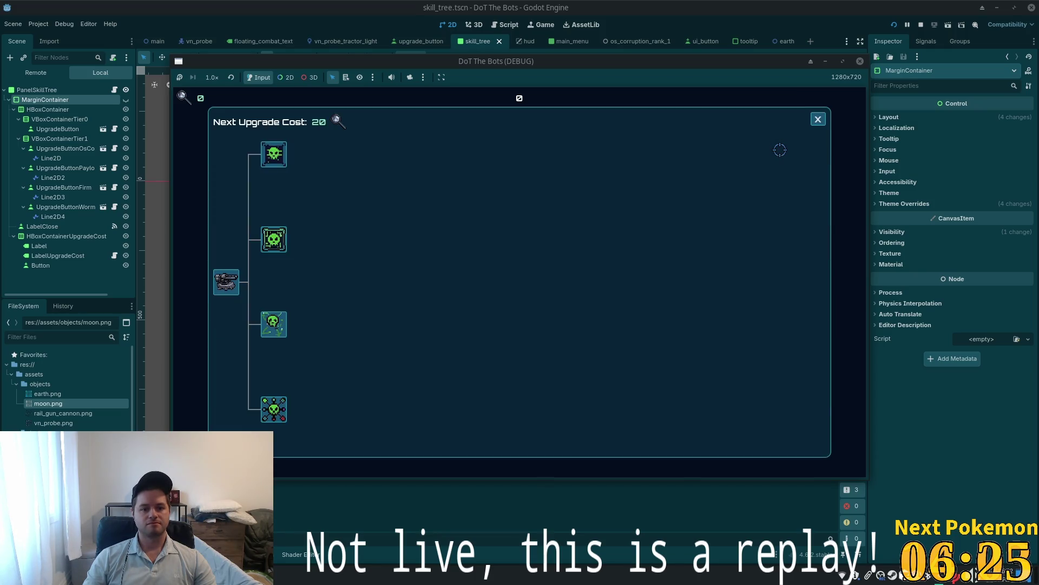
pyautogui.press('Escape')
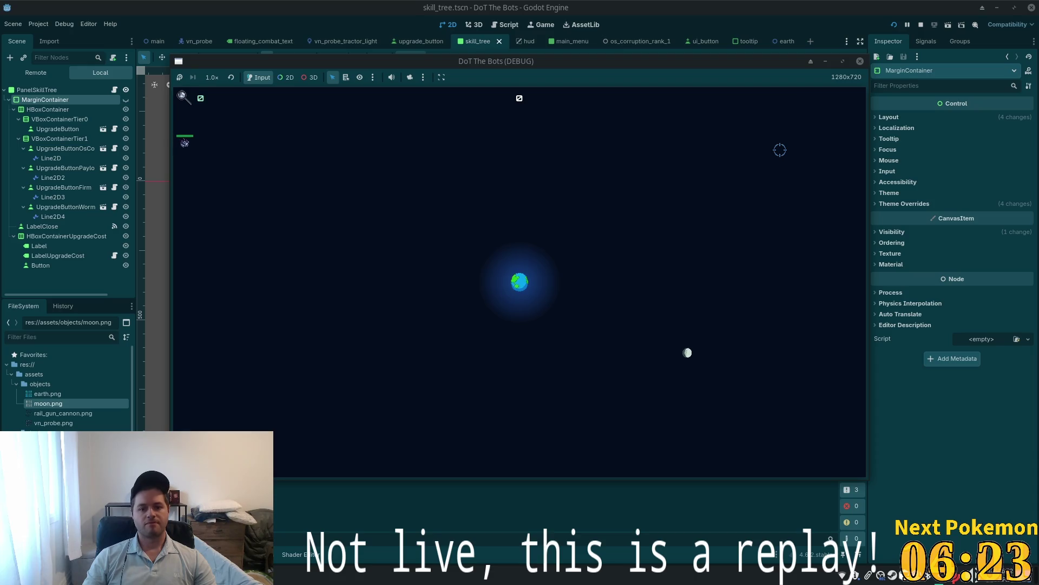
pyautogui.press('Escape')
pyautogui.press('Escape')
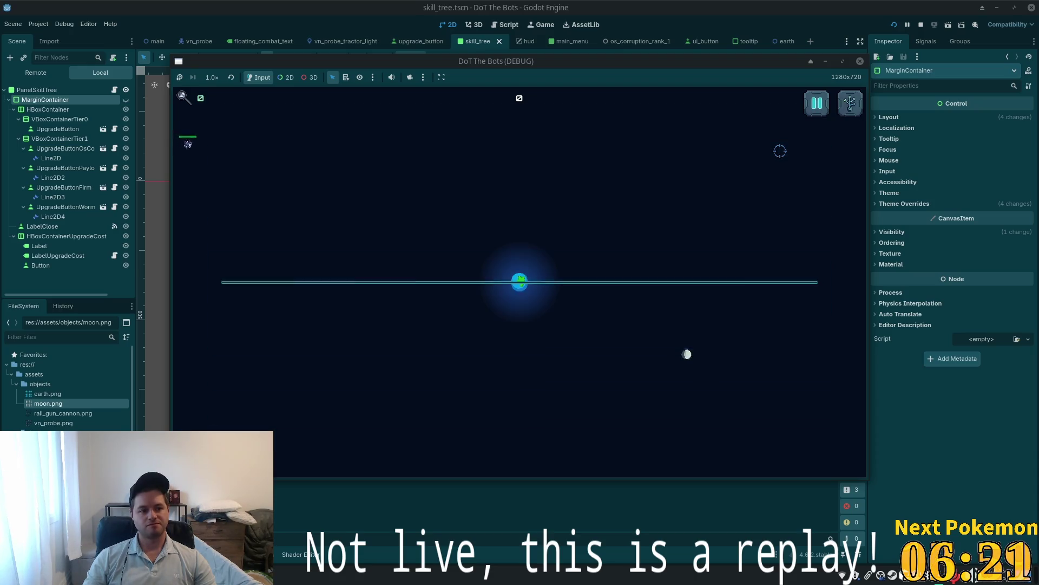
pyautogui.press('Escape')
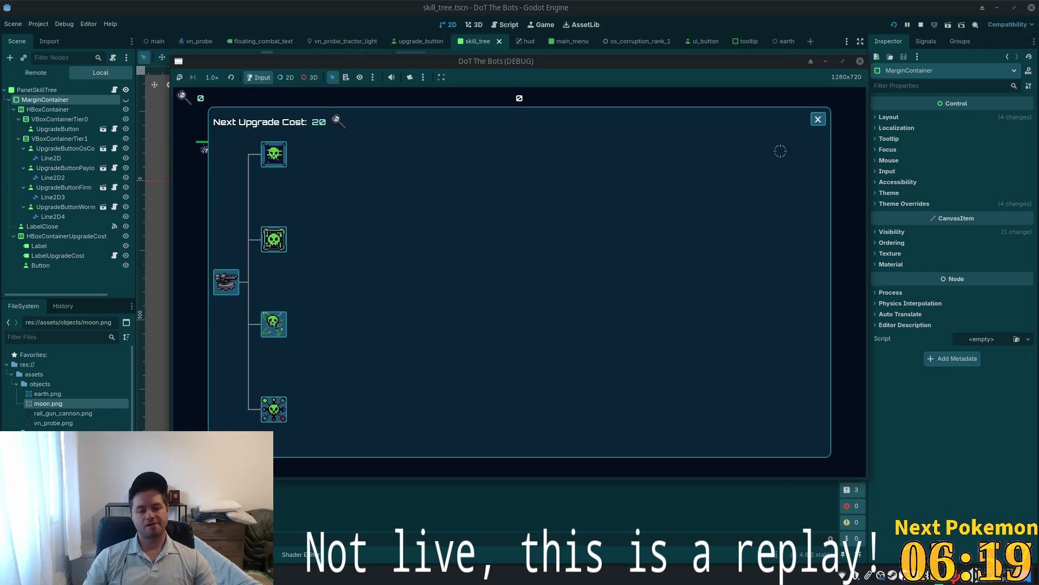
pyautogui.press('Escape')
pyautogui.press('Escape')
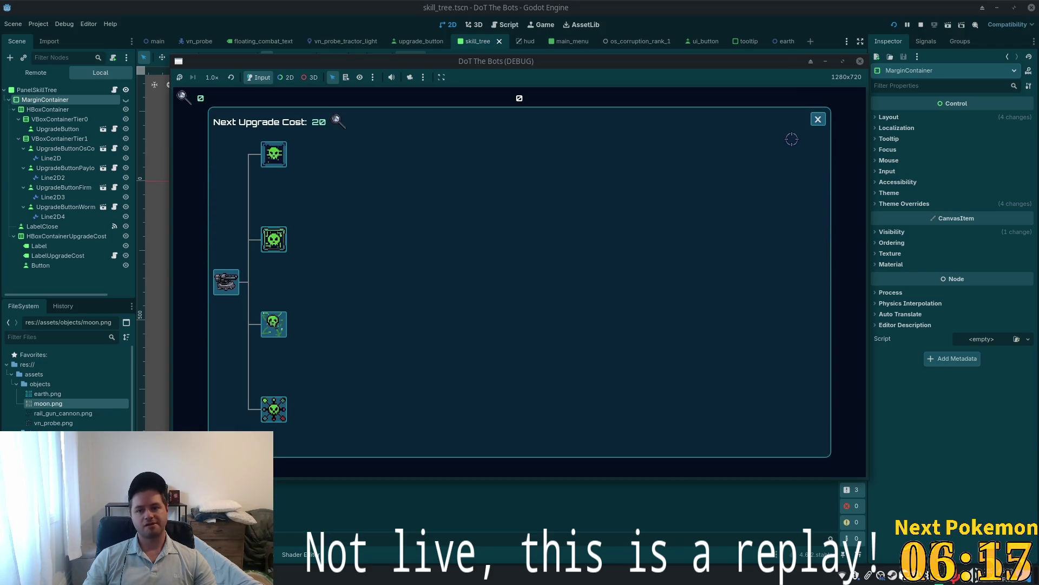
pyautogui.press('Escape')
pyautogui.press('Escape')
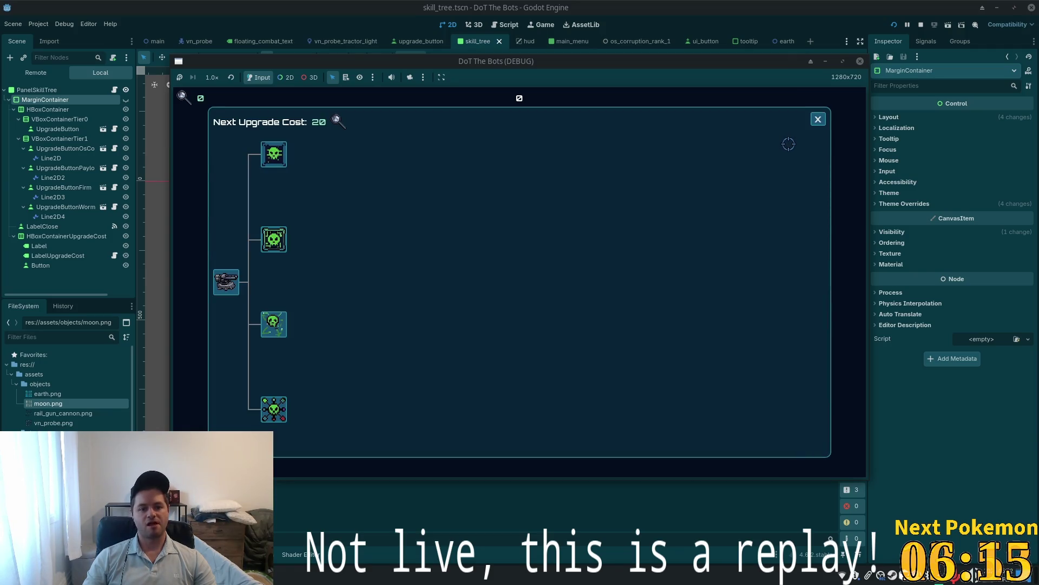
pyautogui.press('Escape')
pyautogui.press('Escape')
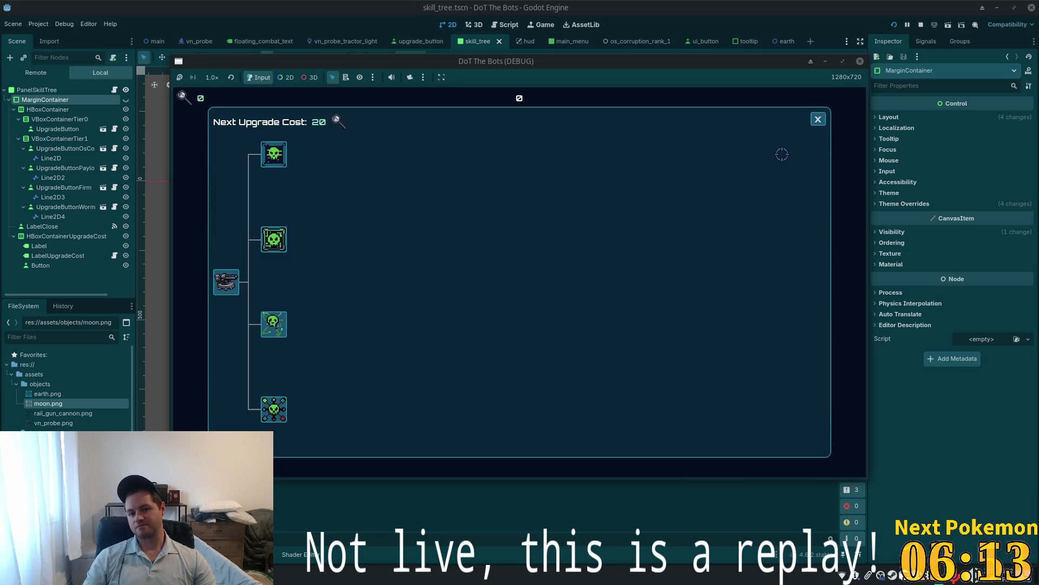
pyautogui.press('Escape')
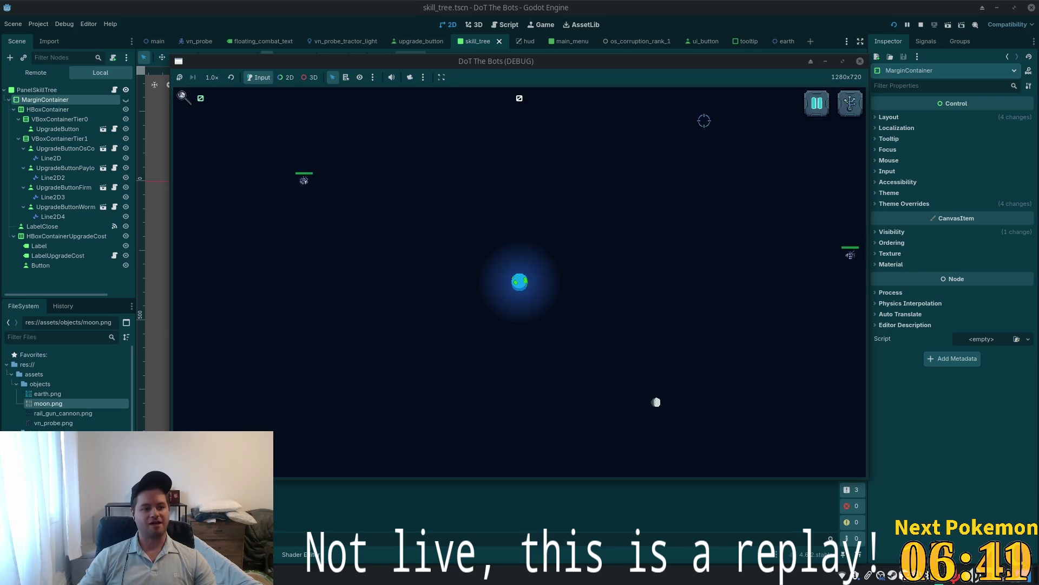
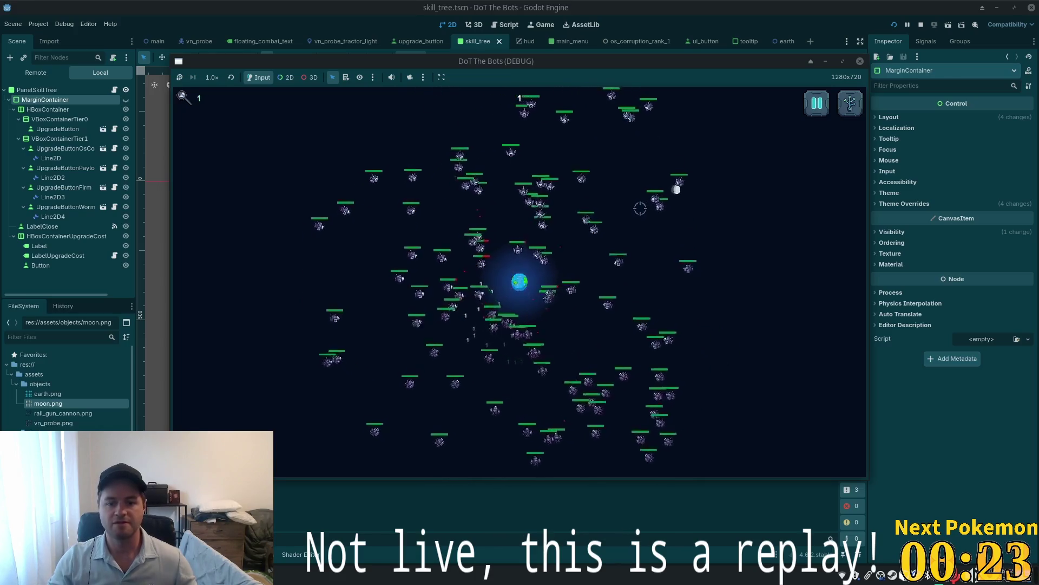
# - Buy the top skull upgrade in the running game's skill tree, raising the next upgrade cost to 40
pyautogui.press('Escape')
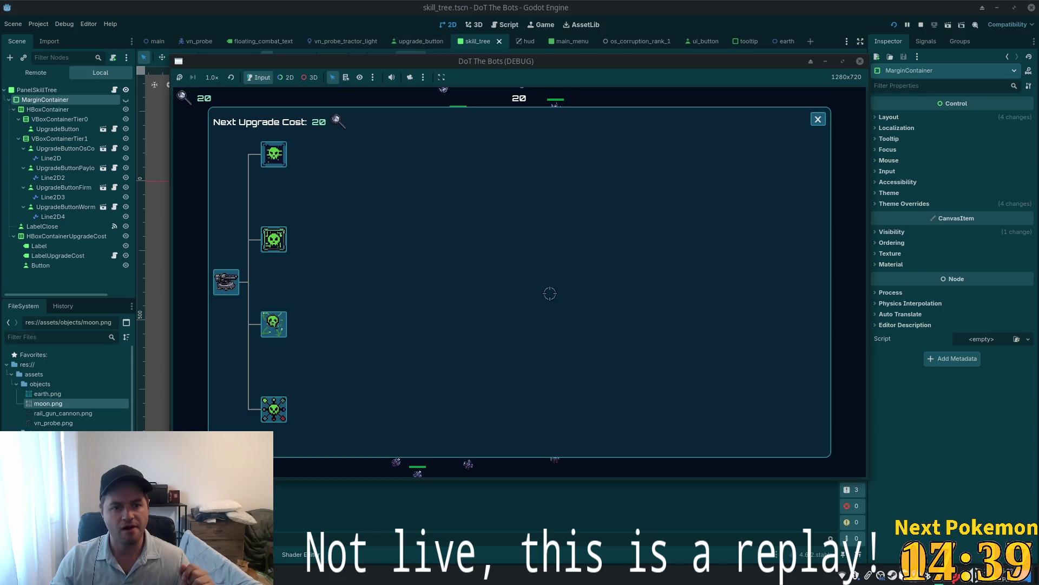
pyautogui.click(287, 157)
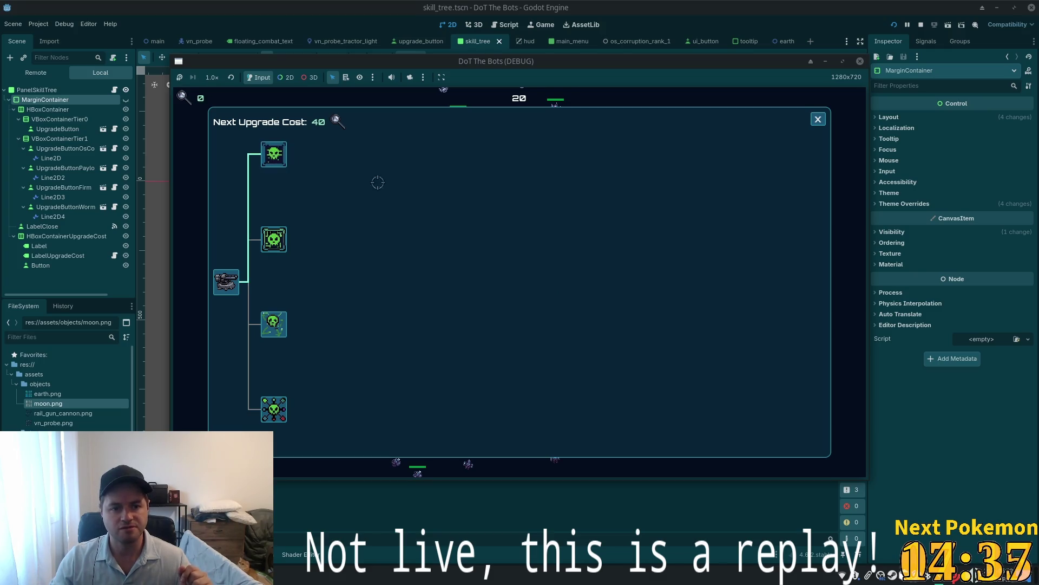
pyautogui.click(821, 120)
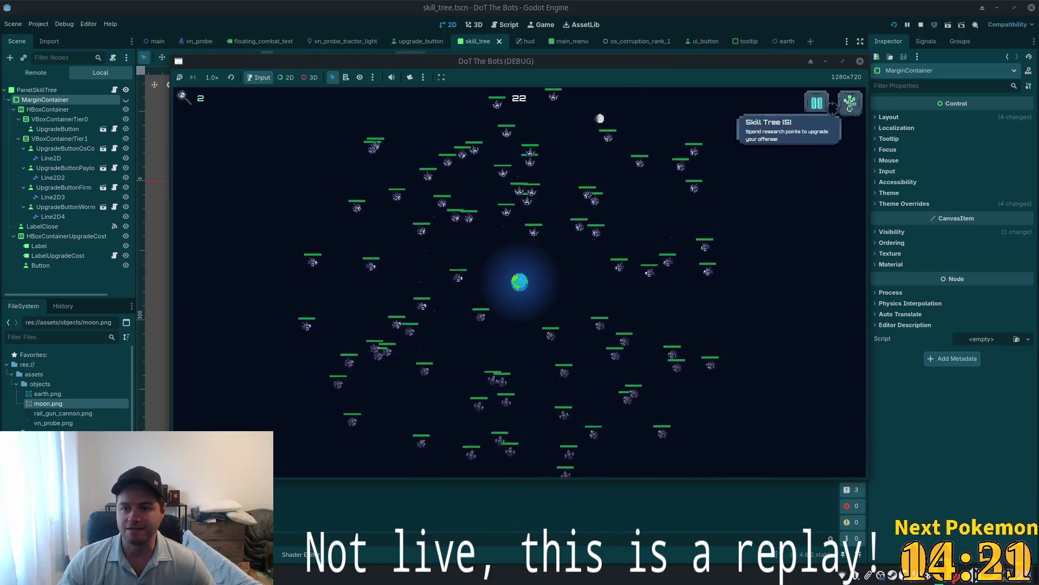
pyautogui.click(860, 114)
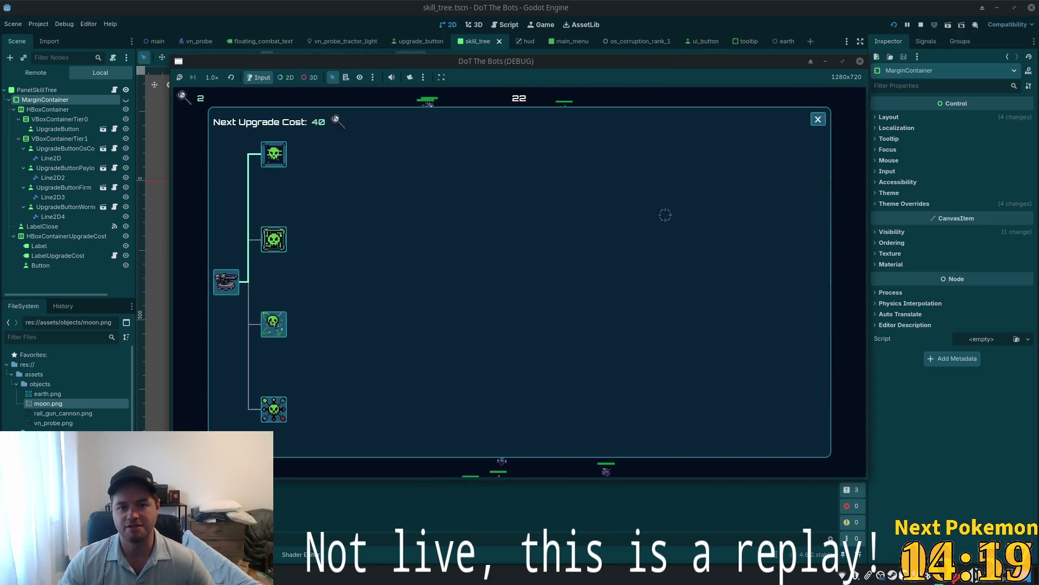
pyautogui.click(818, 119)
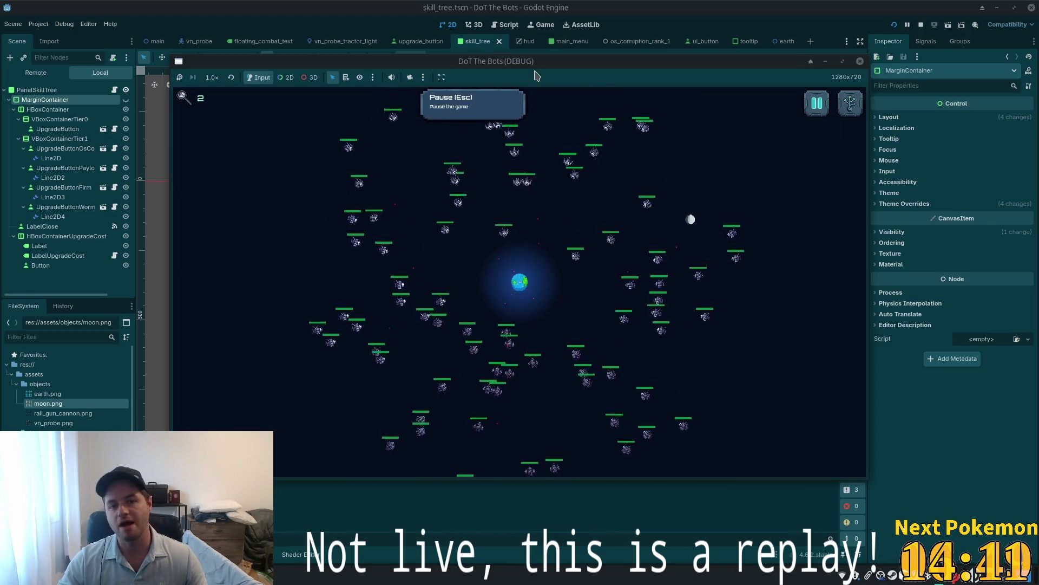
# - Stop the game, make the Tooltip panel visible in tooltip.tscn, and select LabelTitle
pyautogui.press('F8')
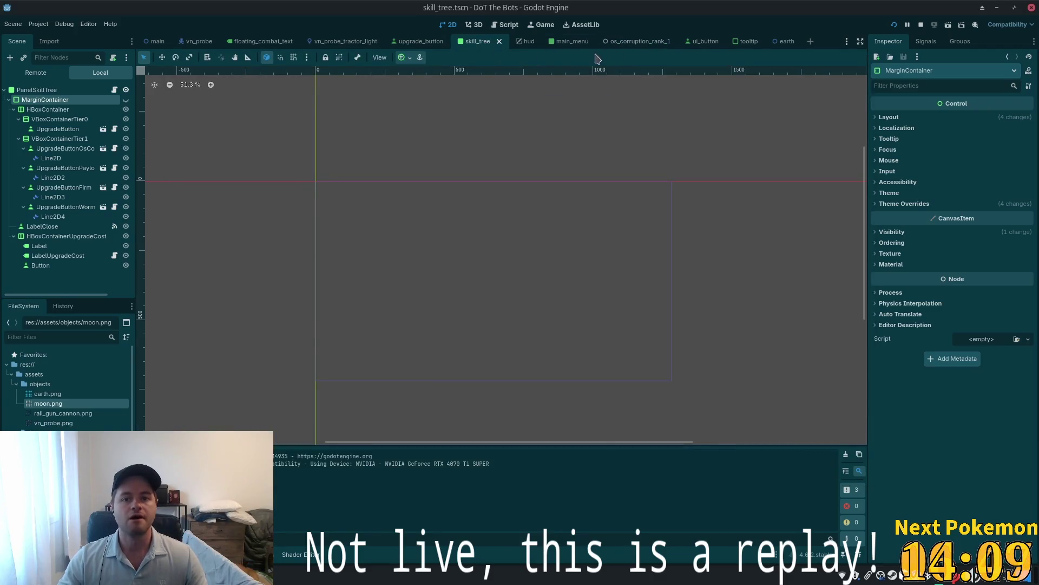
pyautogui.click(747, 42)
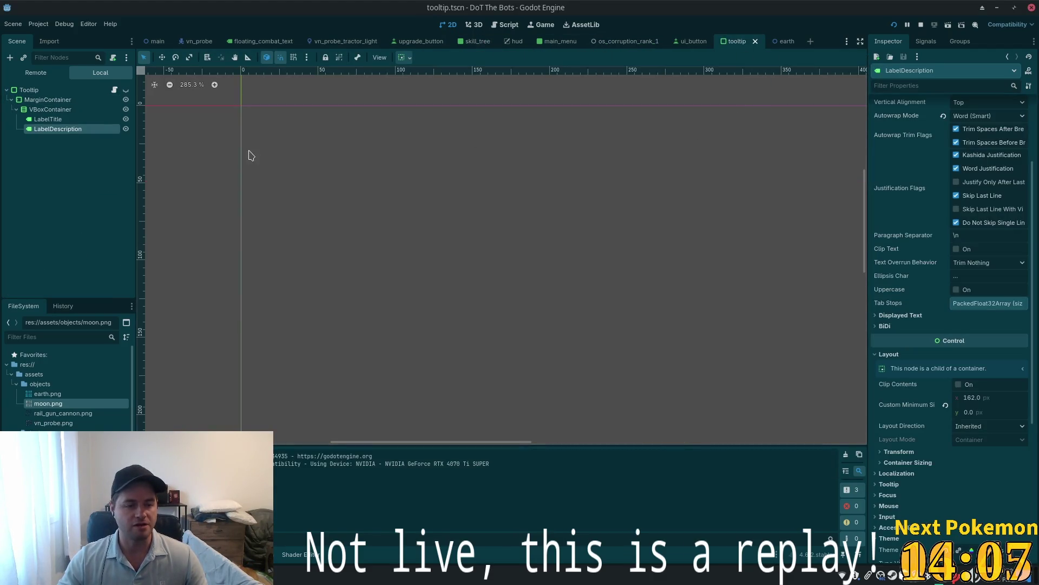
pyautogui.click(125, 90)
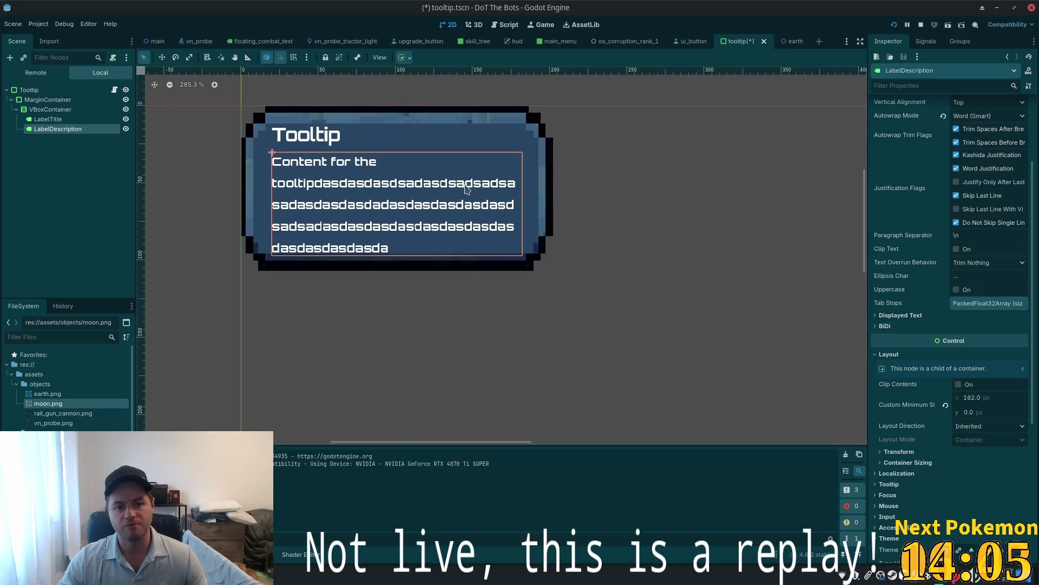
pyautogui.click(48, 119)
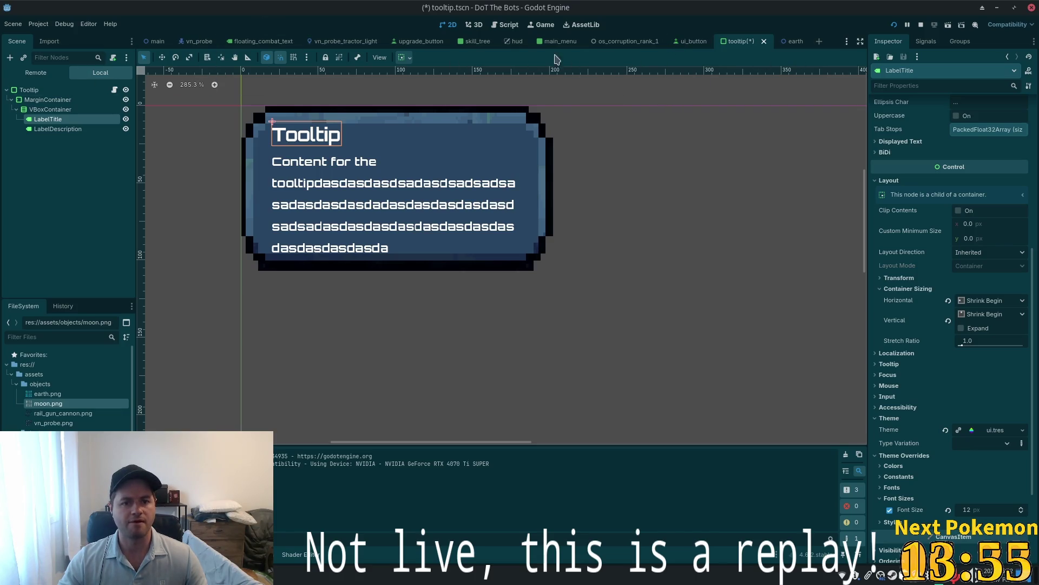
# - Switch to the hud.tscn scene and zoom in on its buttons
pyautogui.click(516, 42)
pyautogui.hscroll(10, 719, 208)
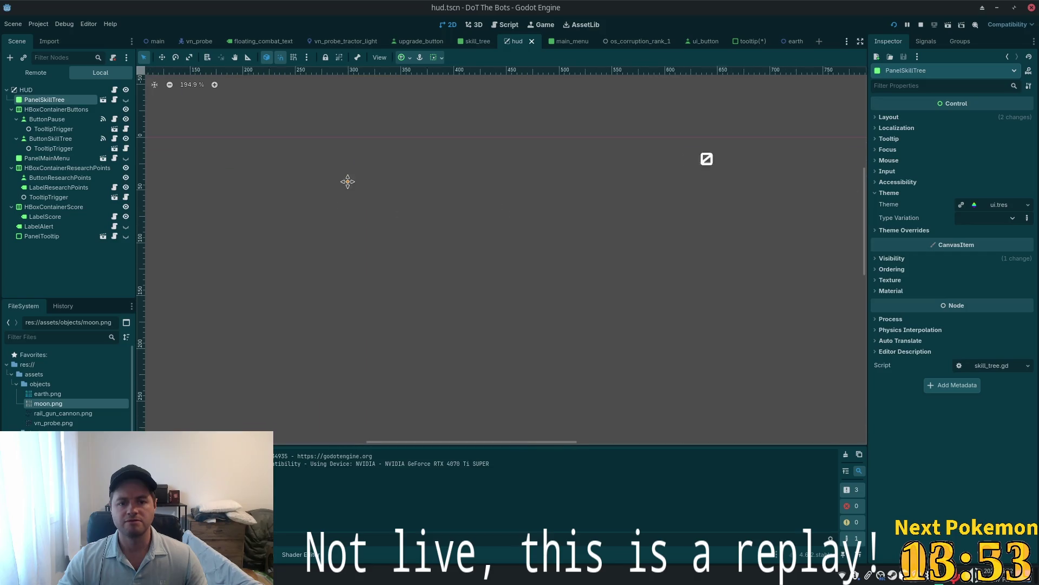
pyautogui.scroll(2, 627, 163)
pyautogui.scroll(3, 627, 164)
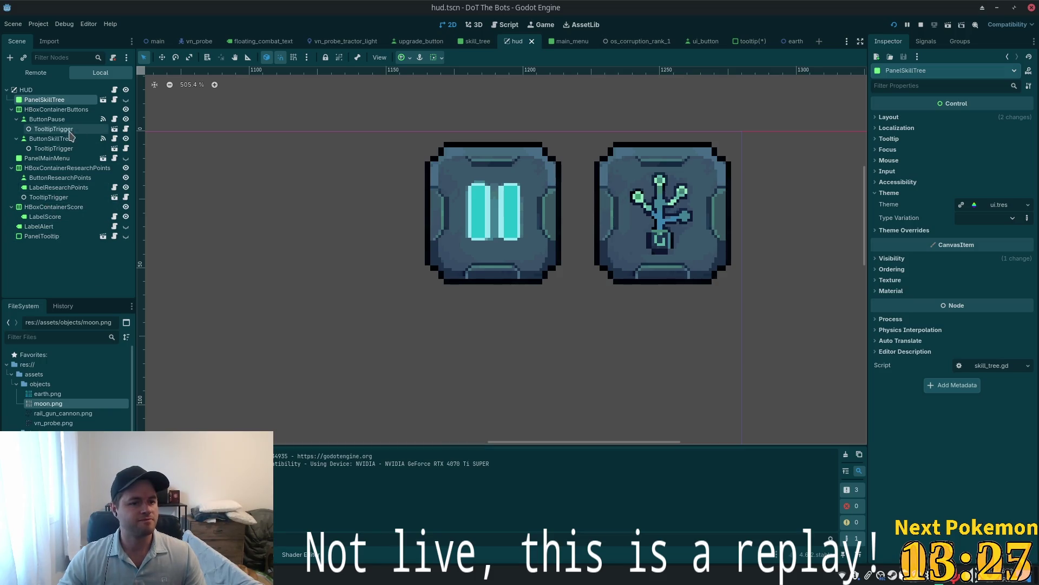
# - Read the teal 23bec9 Font Color override on main_menu's ButtonResume, then return to the tooltip scene
pyautogui.click(103, 158)
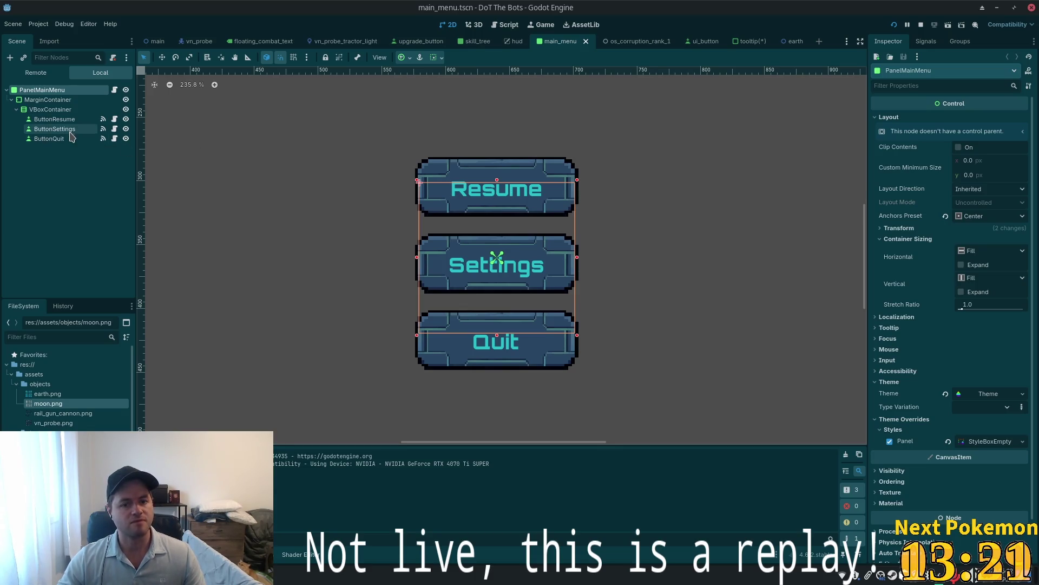
pyautogui.click(54, 119)
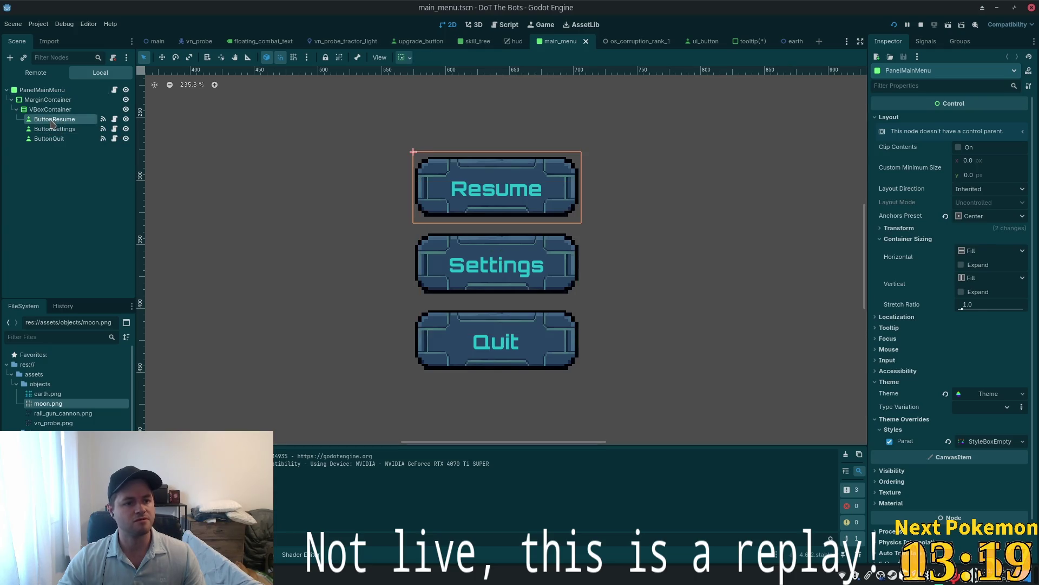
pyautogui.scroll(-10, 974, 270)
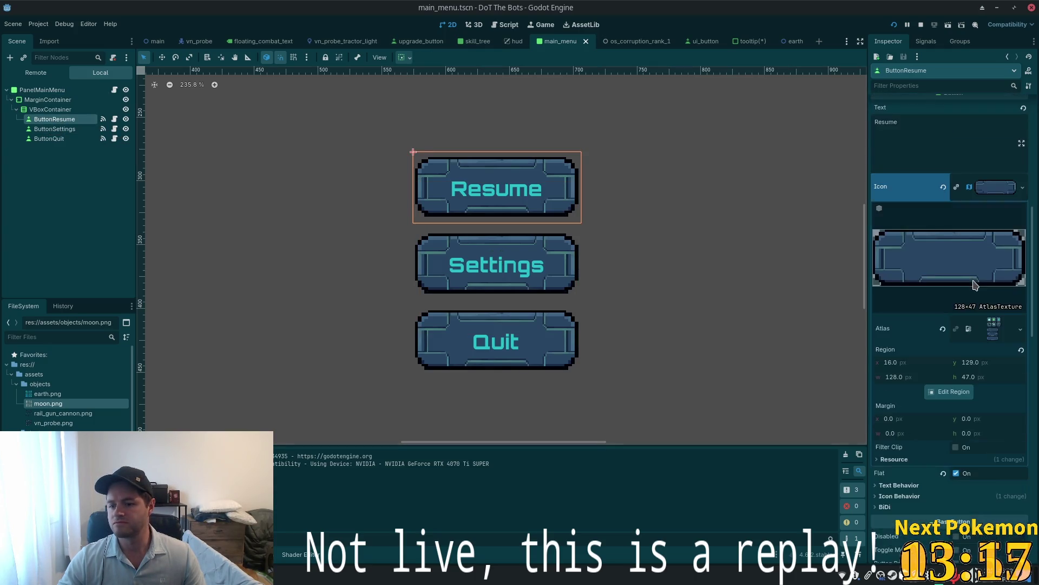
pyautogui.scroll(-3, 952, 363)
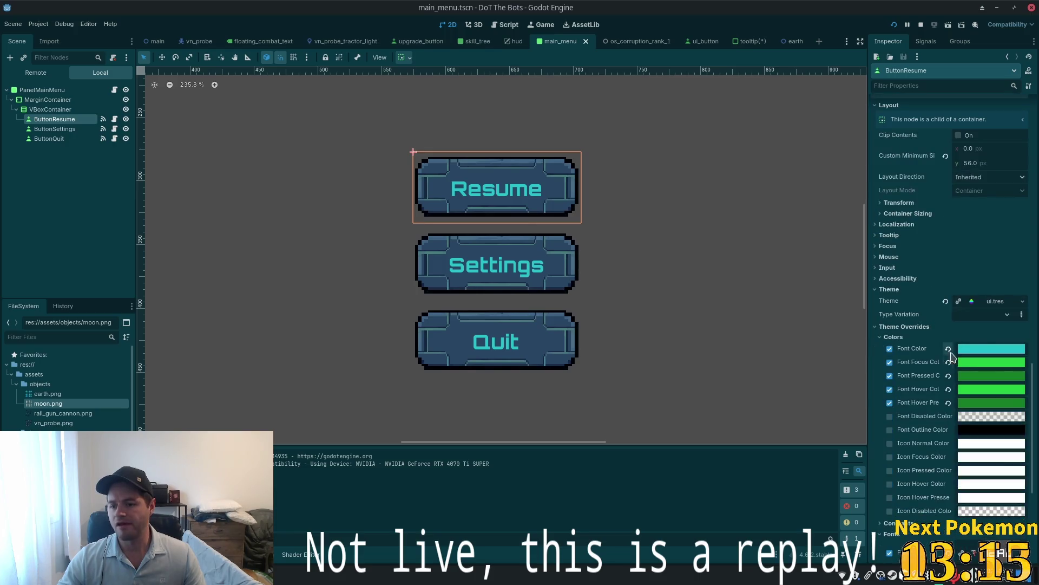
pyautogui.click(991, 348)
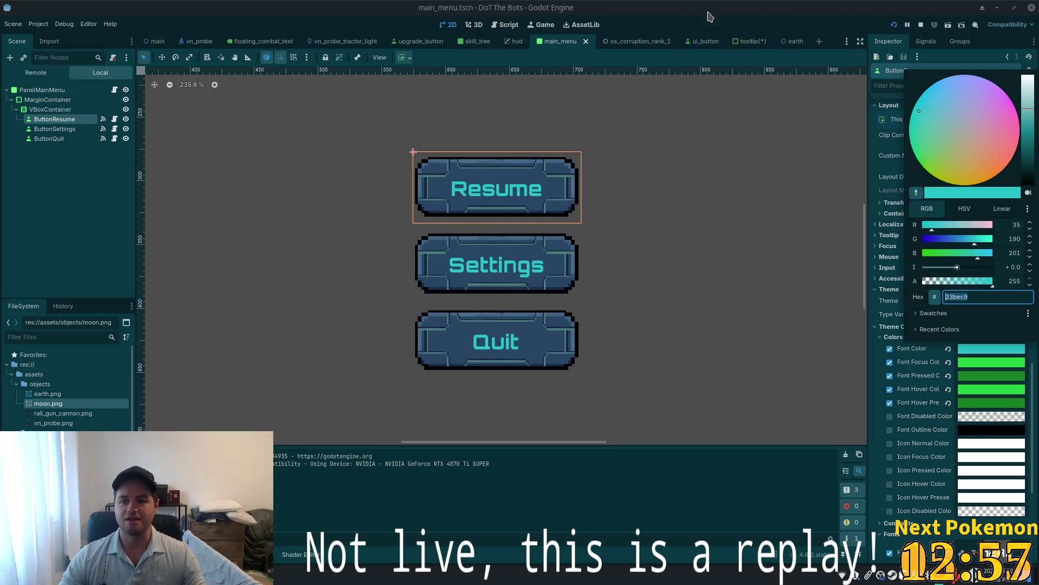
pyautogui.click(745, 5)
pyautogui.click(749, 41)
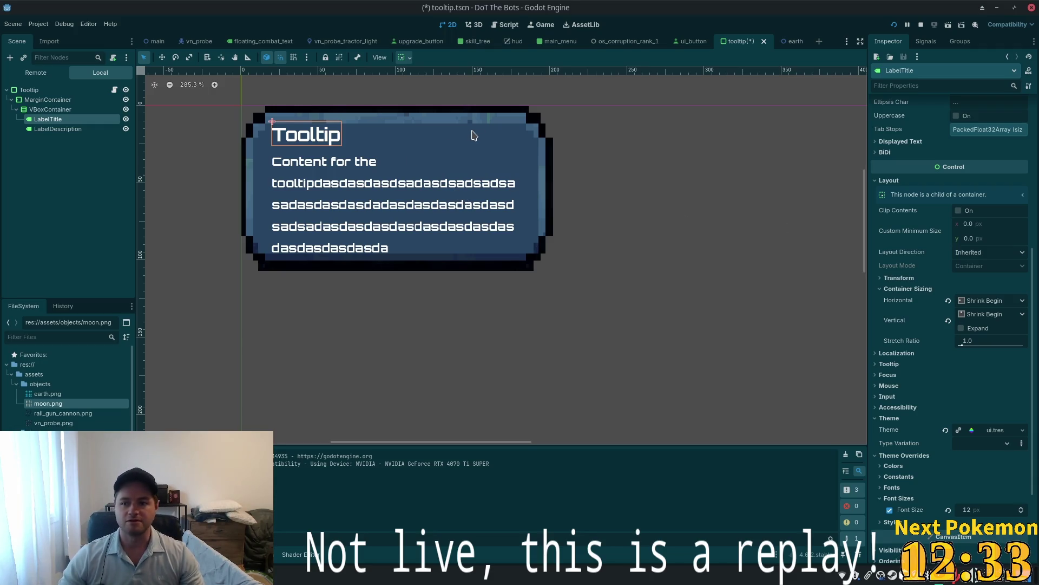
# - Enable LabelTitle's Font Color override with hex 23bec9, then go back to the HUD scene
pyautogui.scroll(-5, 923, 333)
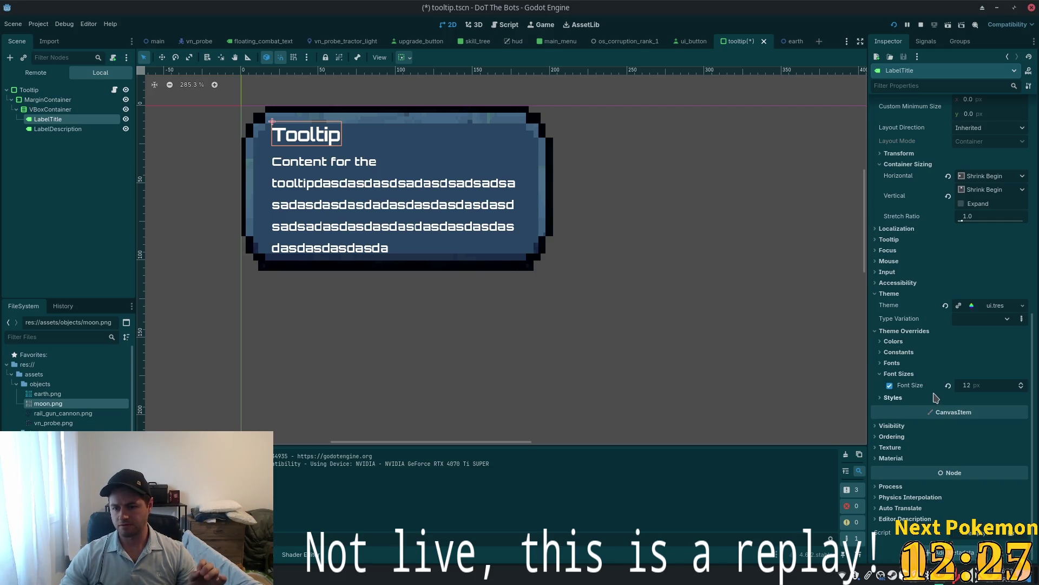
pyautogui.click(893, 341)
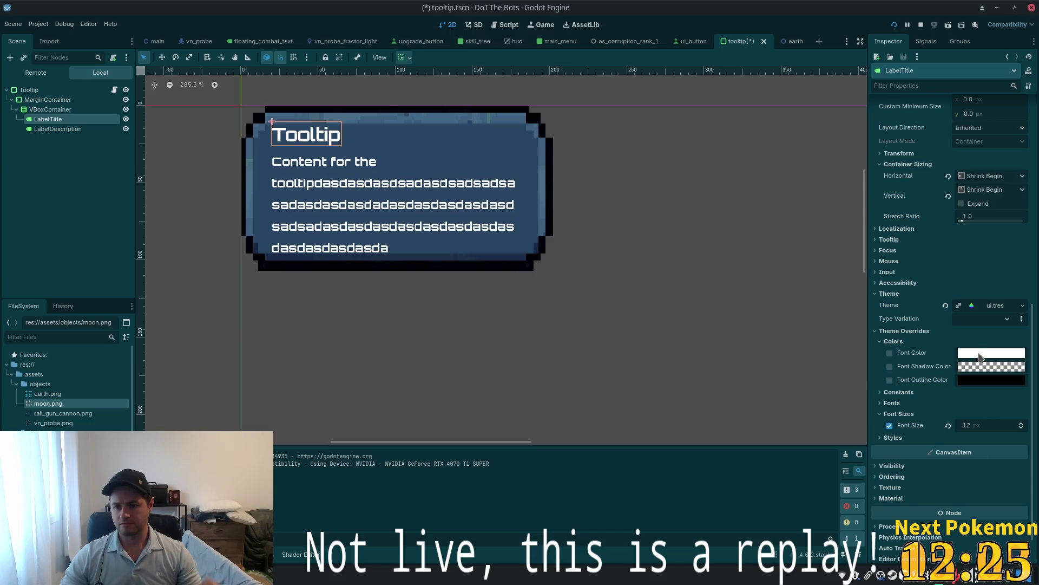
pyautogui.click(980, 353)
pyautogui.write('23bec9')
pyautogui.press('Return')
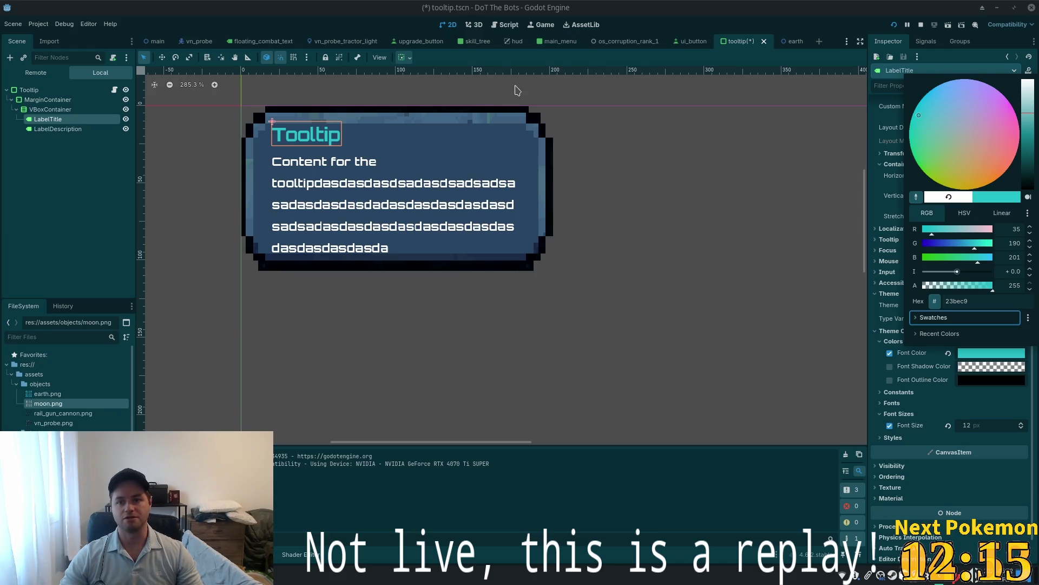
pyautogui.click(514, 42)
pyautogui.scroll(-6, 454, 181)
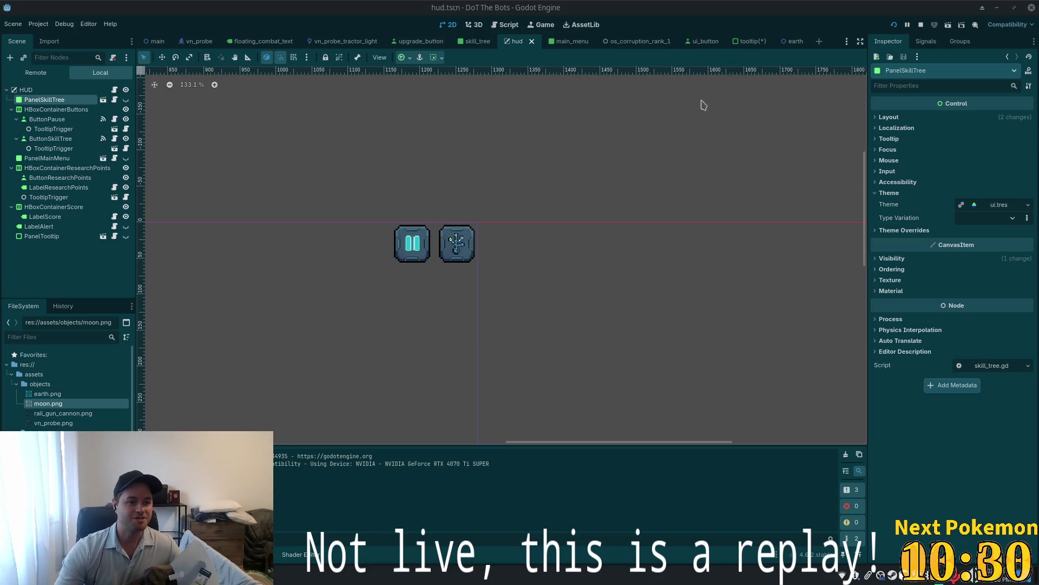
# - Save and run the project, then open the in-game skill tree showing Next Upgrade Cost 20
pyautogui.click(894, 24)
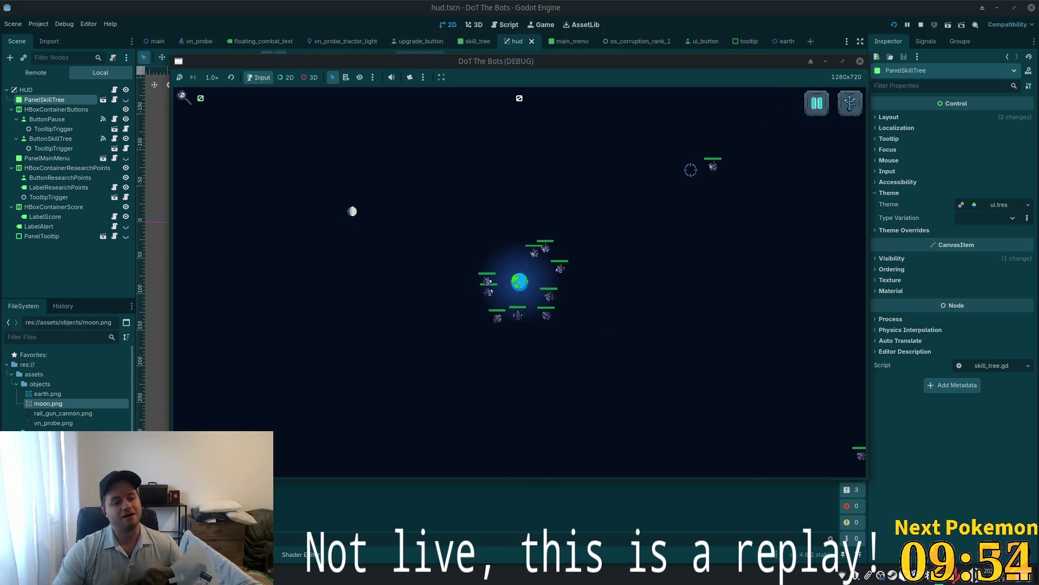
pyautogui.click(690, 117)
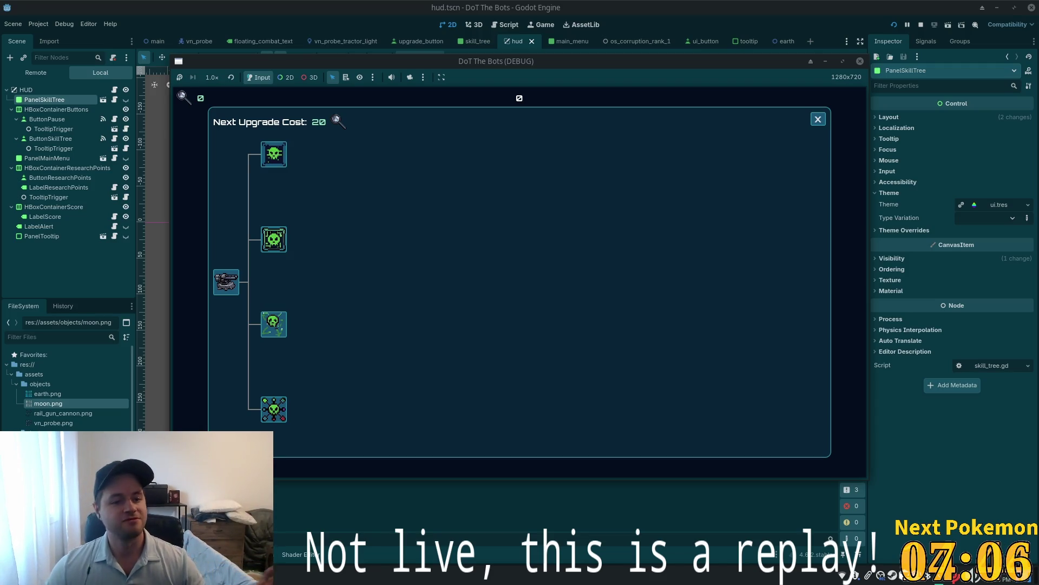
# - Close the skill tree panel in the running game and bring up the desktop application menu
pyautogui.click(814, 122)
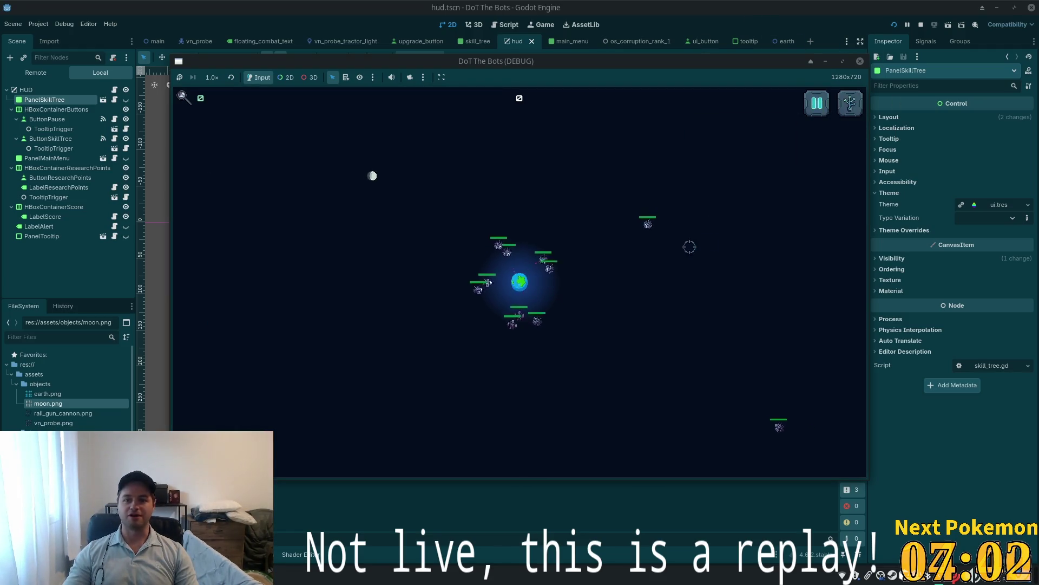
pyautogui.press('super')
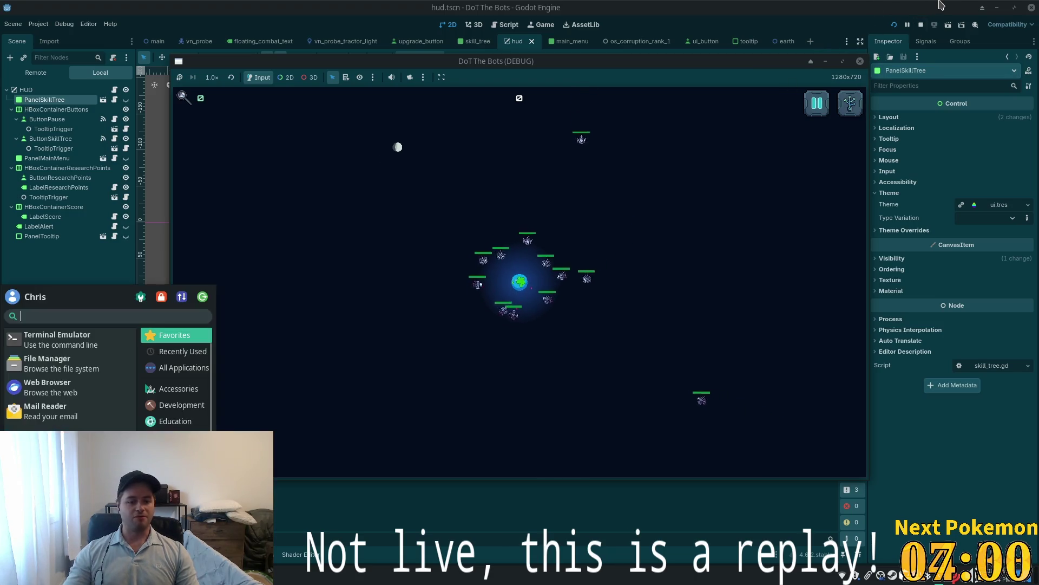
# - Launch another Godot instance, open the Alchemy project, and run it
pyautogui.write('godot')
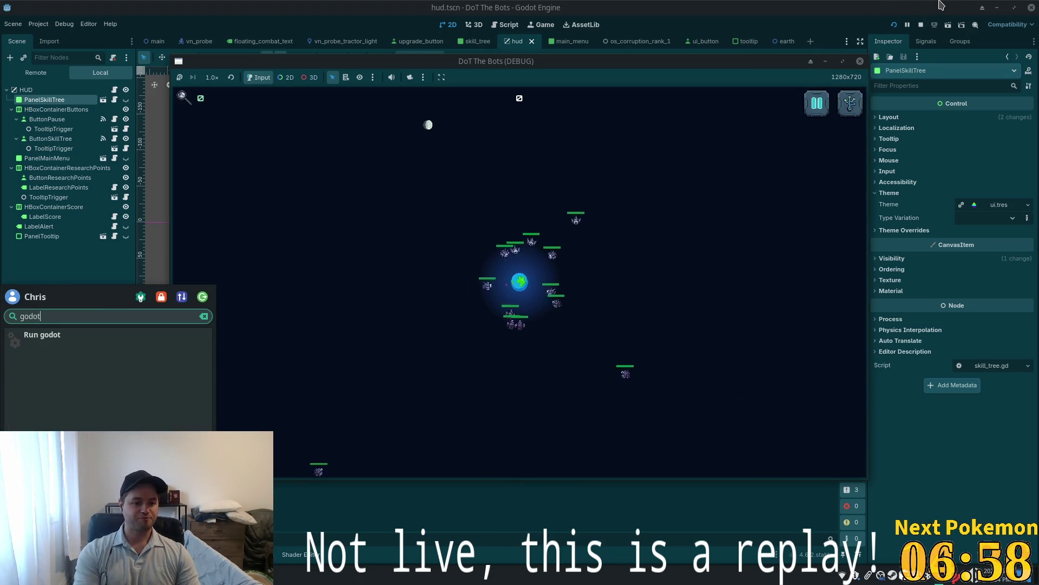
pyautogui.click(84, 345)
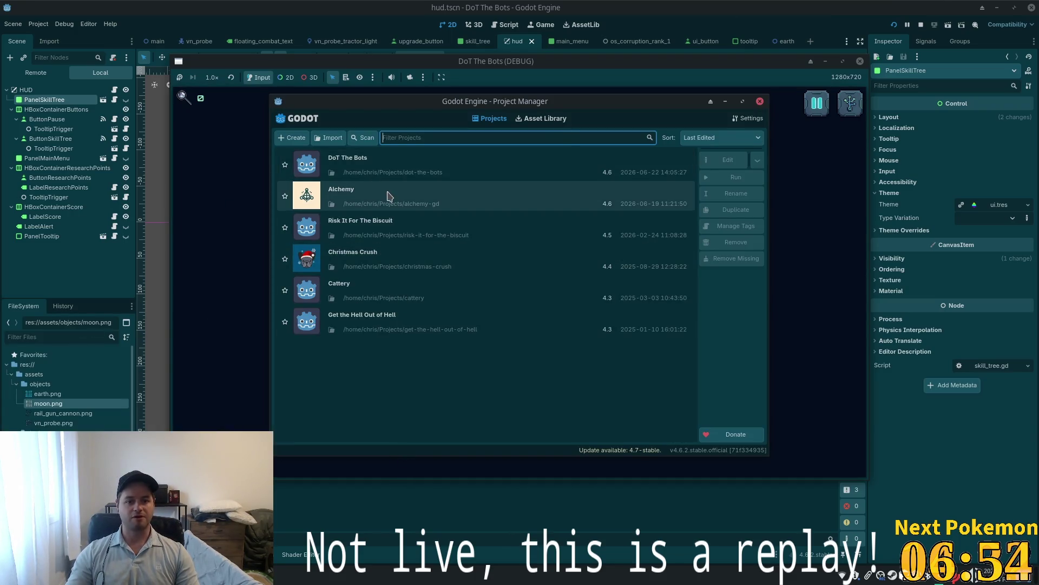
pyautogui.doubleClick(384, 196)
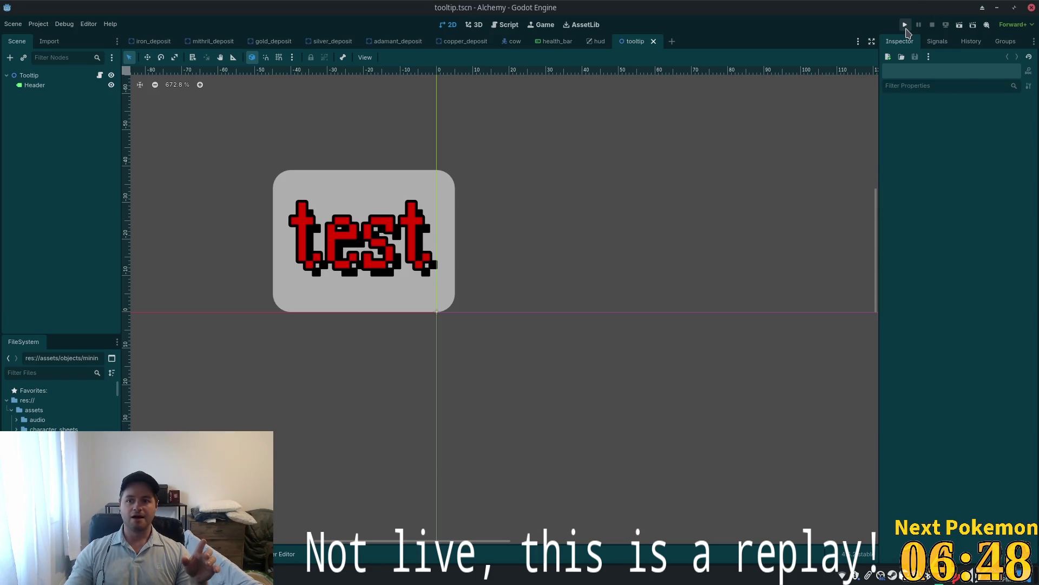
pyautogui.click(904, 25)
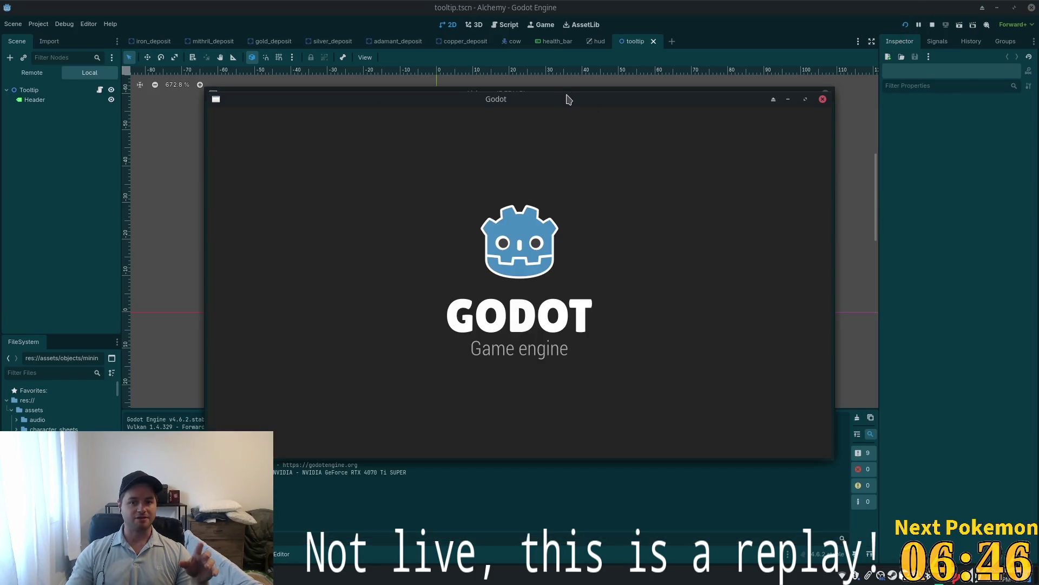
# - Arrange the two Alchemy game windows side by side and walk the character into the farm
pyautogui.moveTo(567, 96)
pyautogui.mouseDown()
pyautogui.moveTo(385, 121)
pyautogui.moveTo(372, 52)
pyautogui.mouseUp()
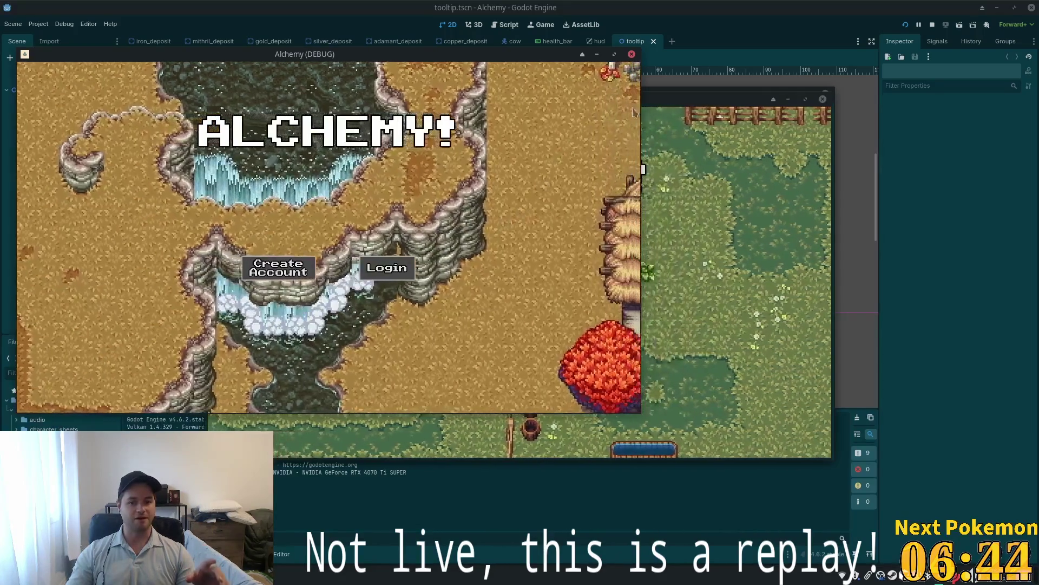
pyautogui.moveTo(694, 109); pyautogui.dragTo(849, 168)
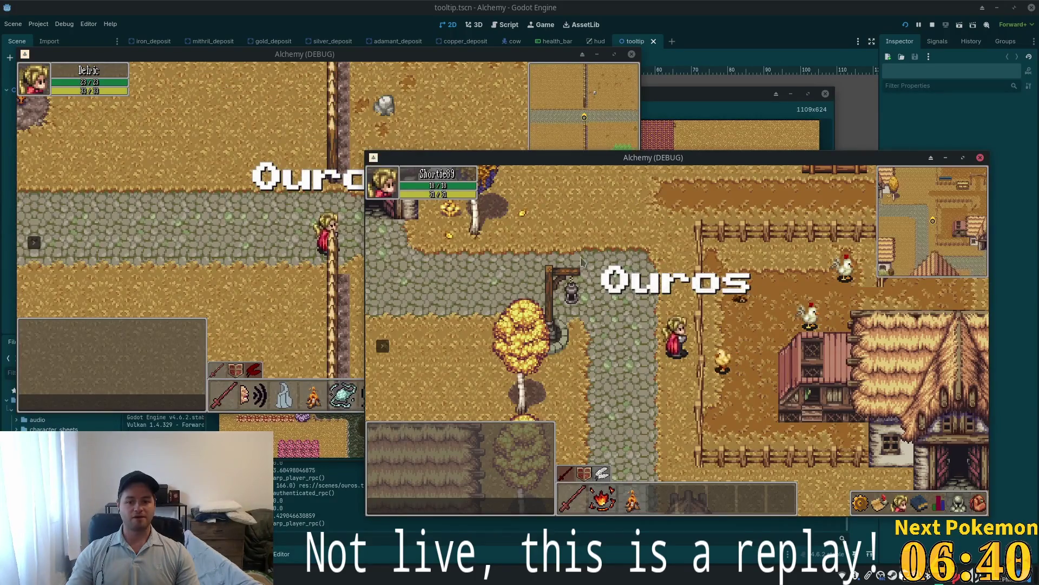
pyautogui.click(524, 219)
pyautogui.press('Right')
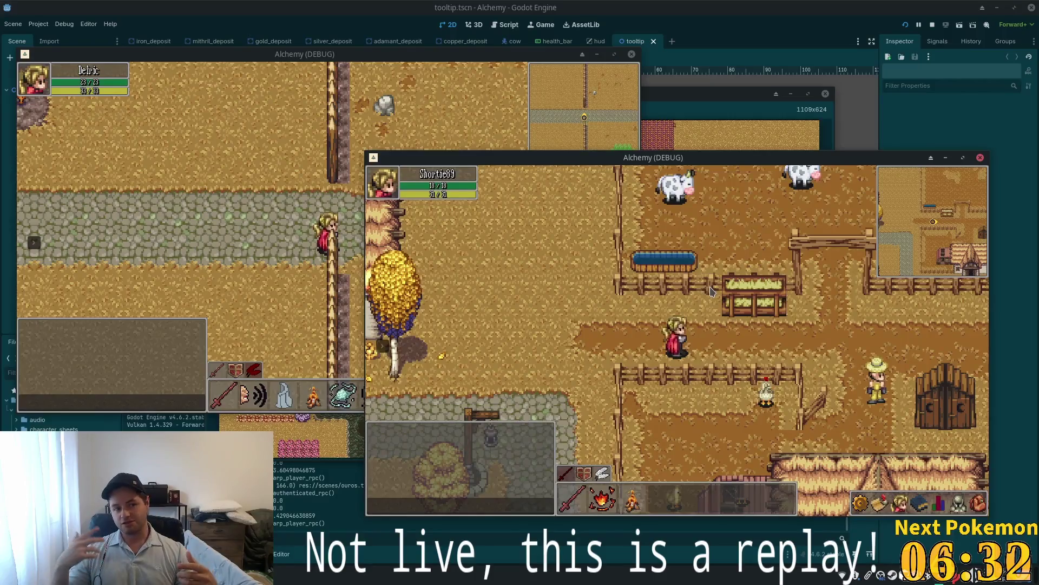
pyautogui.press('a')
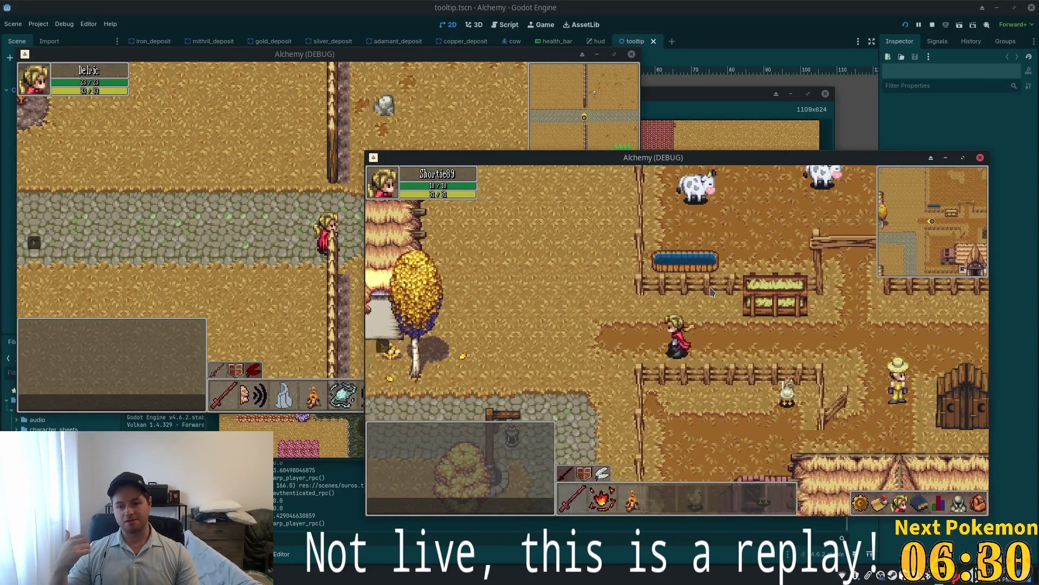
pyautogui.press('a')
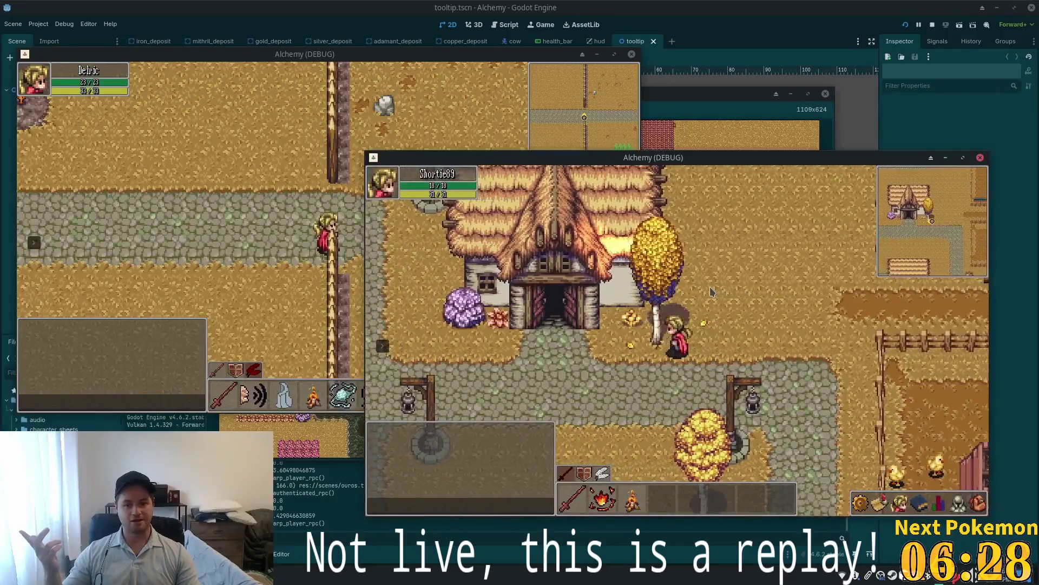
pyautogui.press('w')
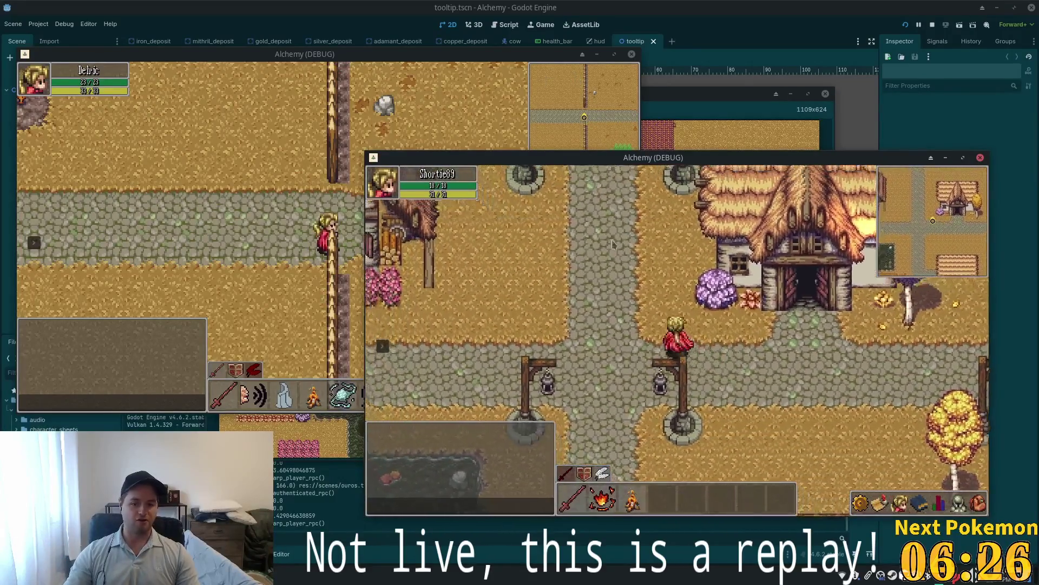
# - Check the inventory, then walk past the houses and across the bridge into open ground
pyautogui.click(979, 504)
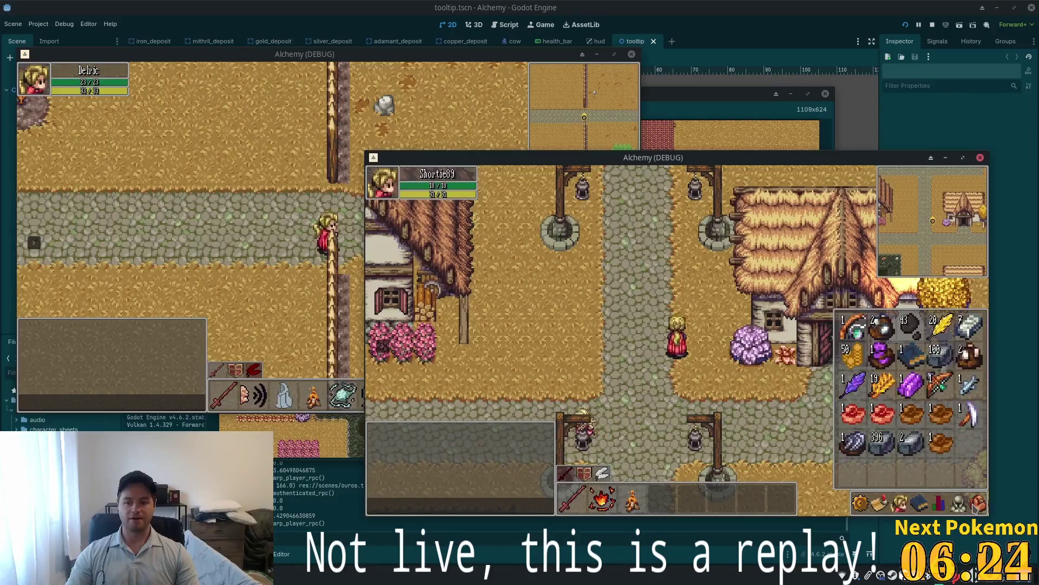
pyautogui.click(977, 505)
pyautogui.press('w')
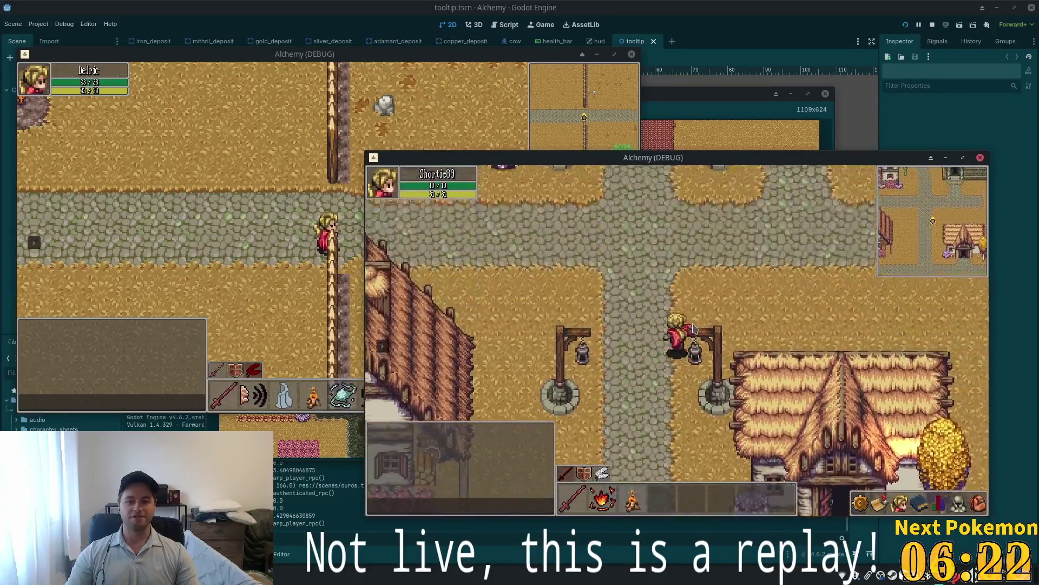
pyautogui.press('a')
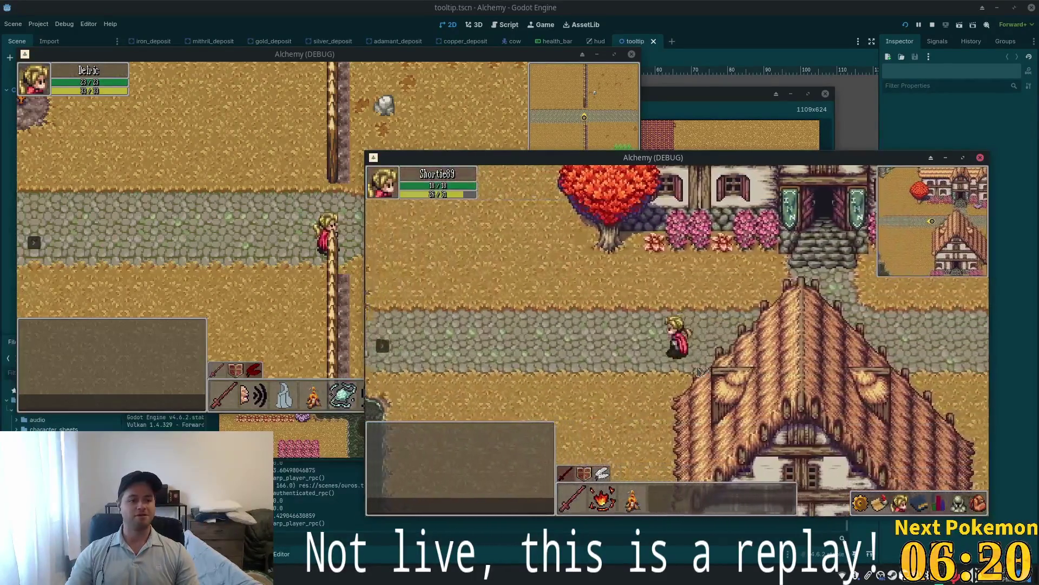
pyautogui.press('w')
pyautogui.press('a')
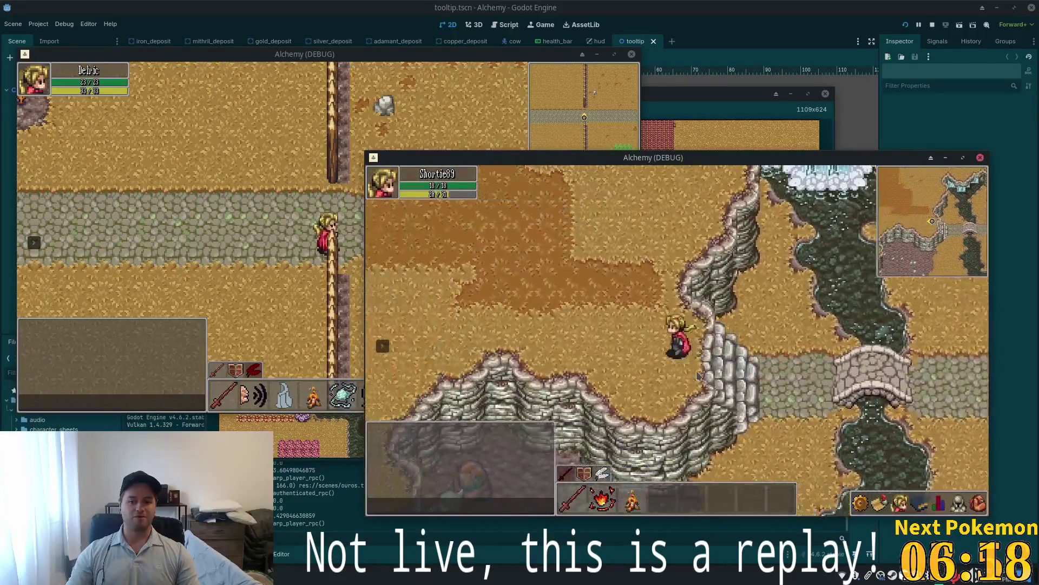
# - Teleport the character to the Bog and attack the Bog Slime
pyautogui.click(384, 347)
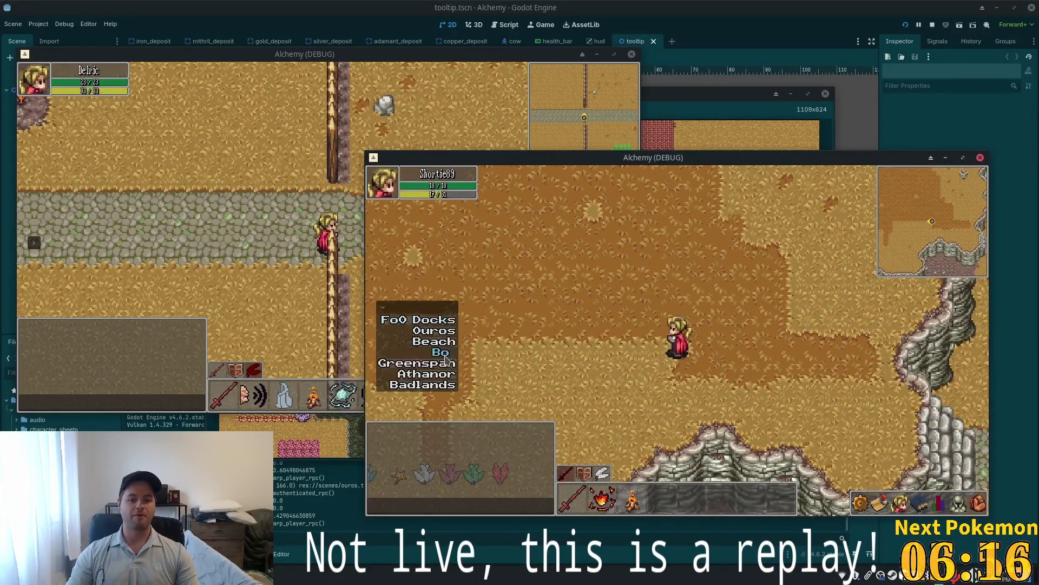
pyautogui.click(444, 353)
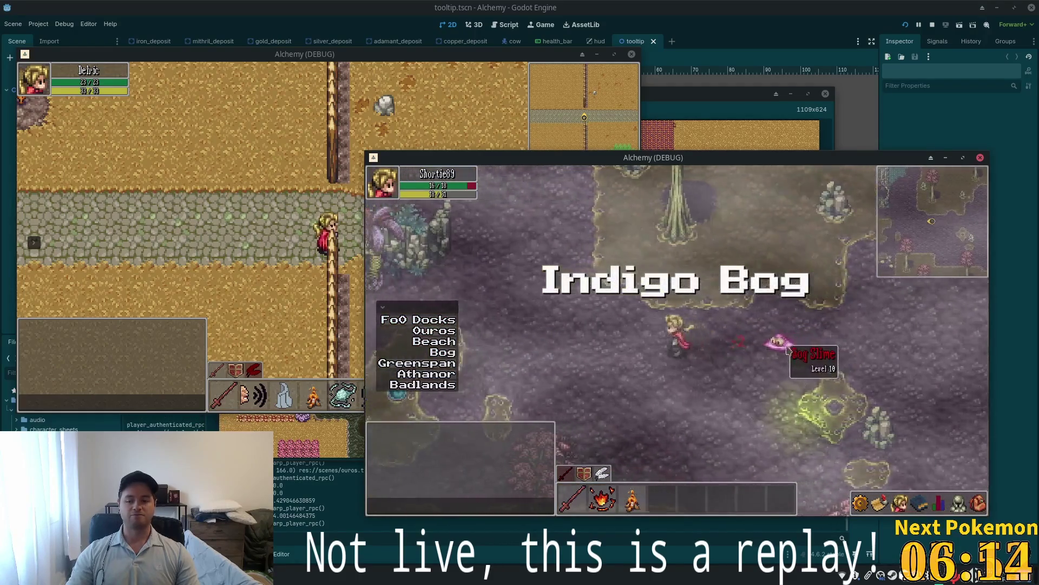
pyautogui.click(769, 341)
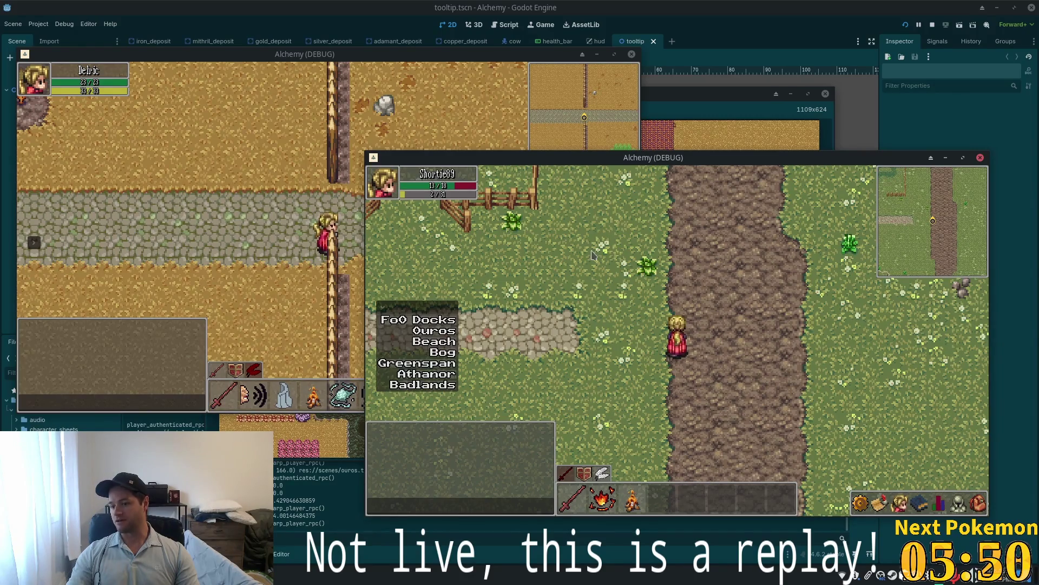
# - Walk the character north through the gate, past the farmhouse and along the fence to the woodpile
pyautogui.click(593, 254)
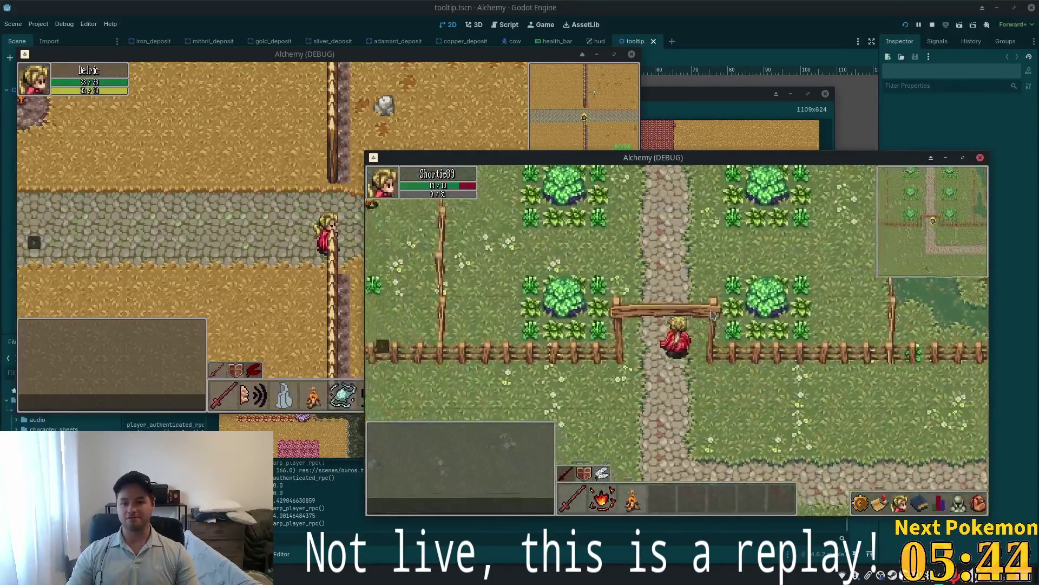
pyautogui.press('w')
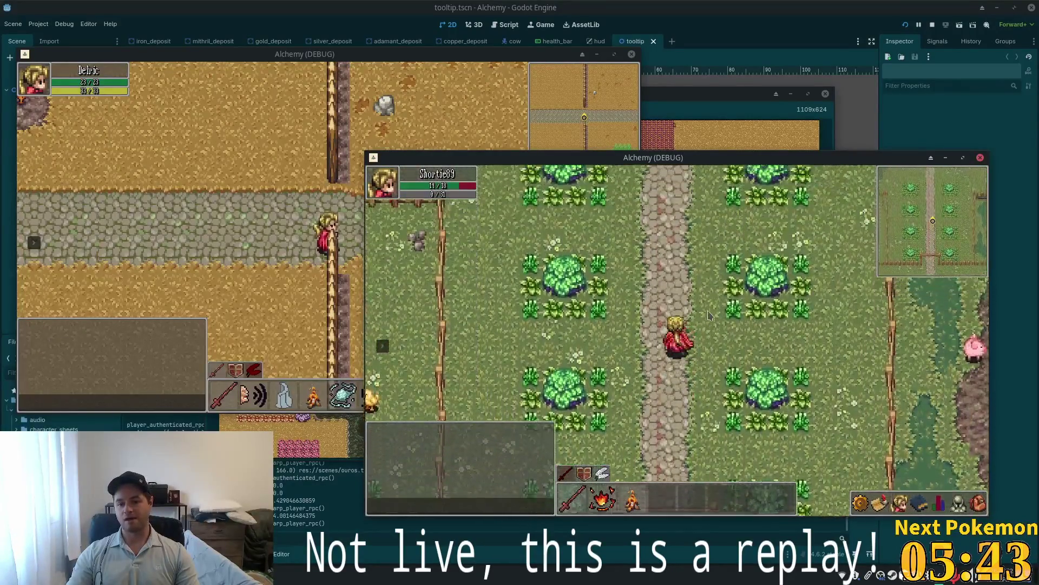
pyautogui.press('a')
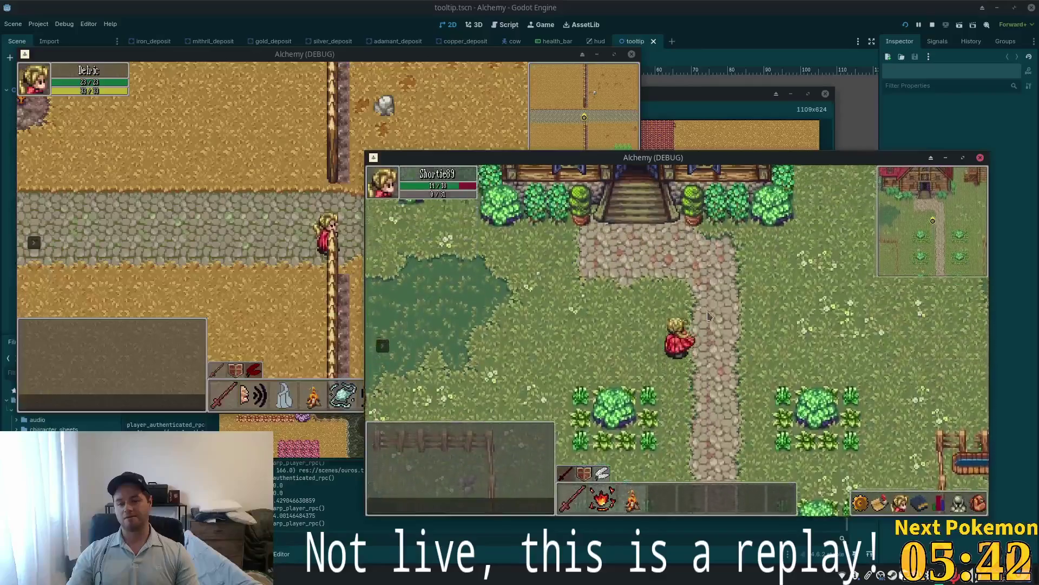
pyautogui.press('w')
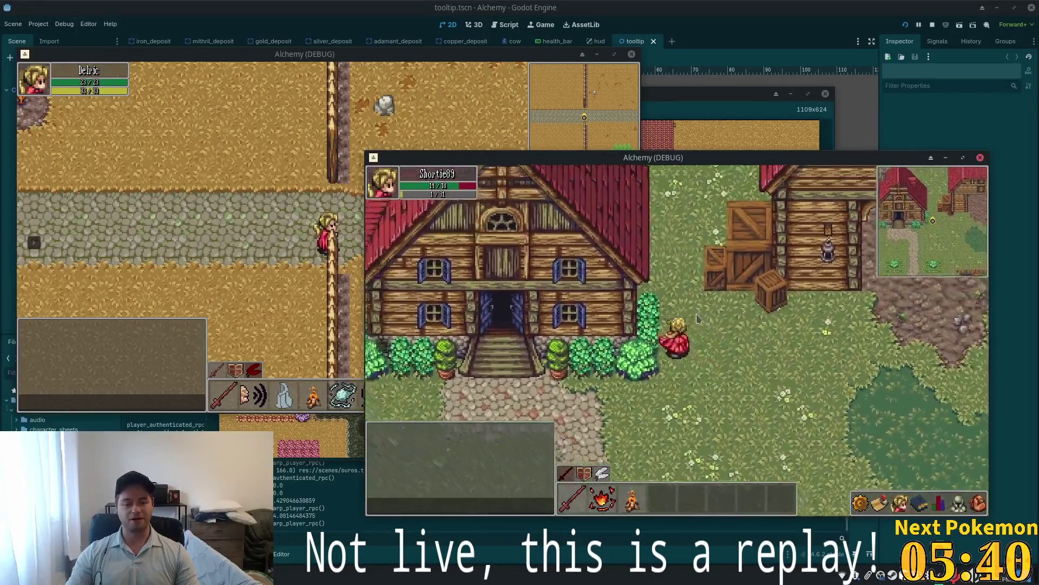
pyautogui.press('w')
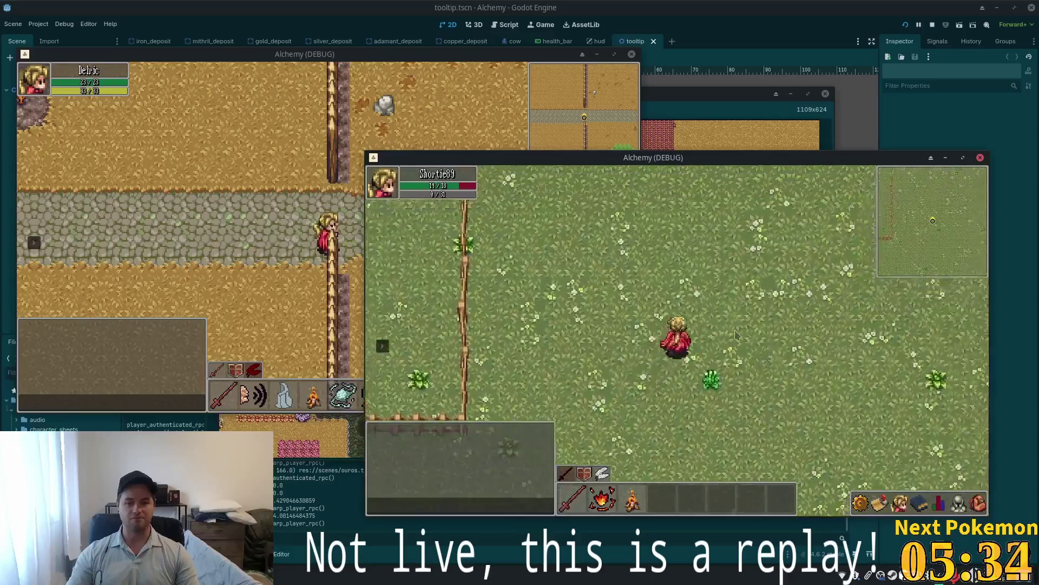
pyautogui.press('w')
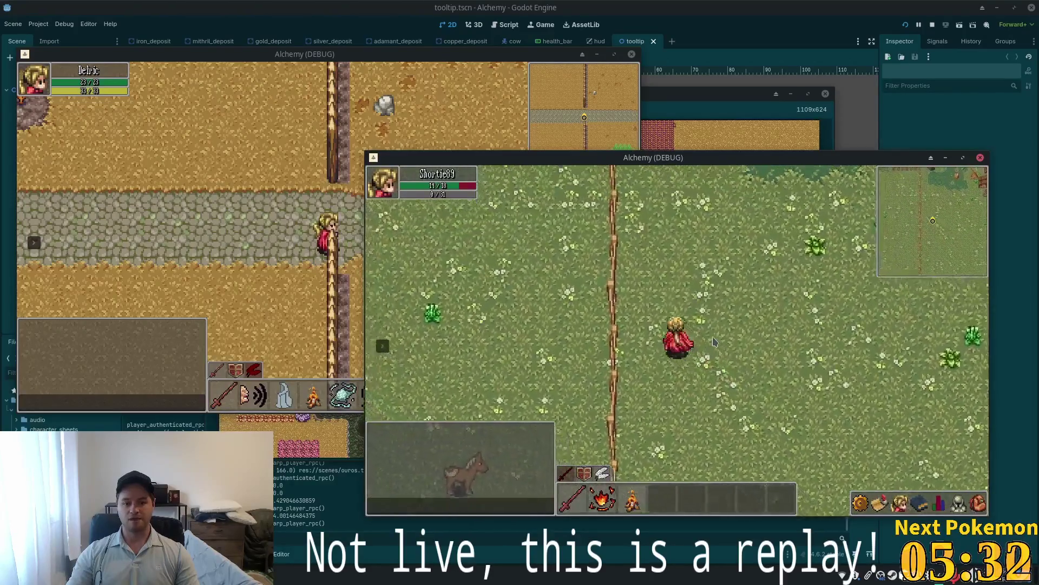
pyautogui.press('w')
pyautogui.press('d')
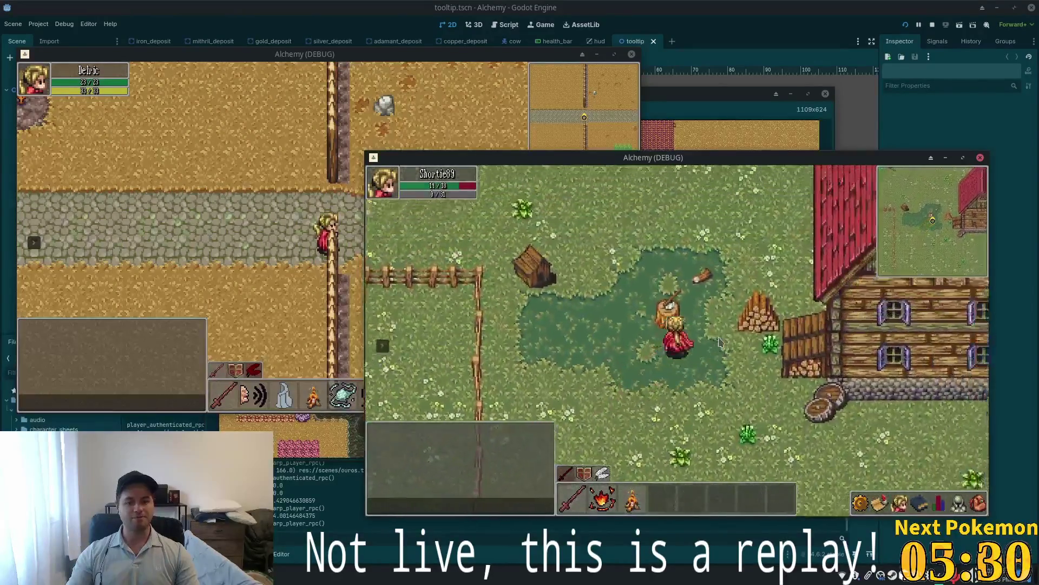
pyautogui.press('w')
pyautogui.press('d')
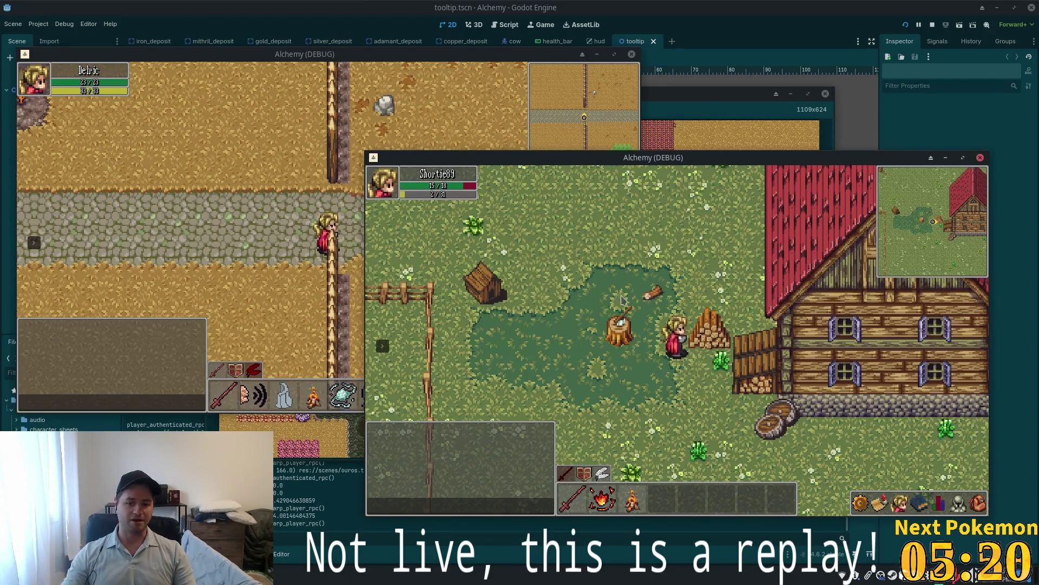
# - Enter the farmhouse, leave by its side door onto the grass, and show the travel destinations
pyautogui.press('s')
pyautogui.press('d')
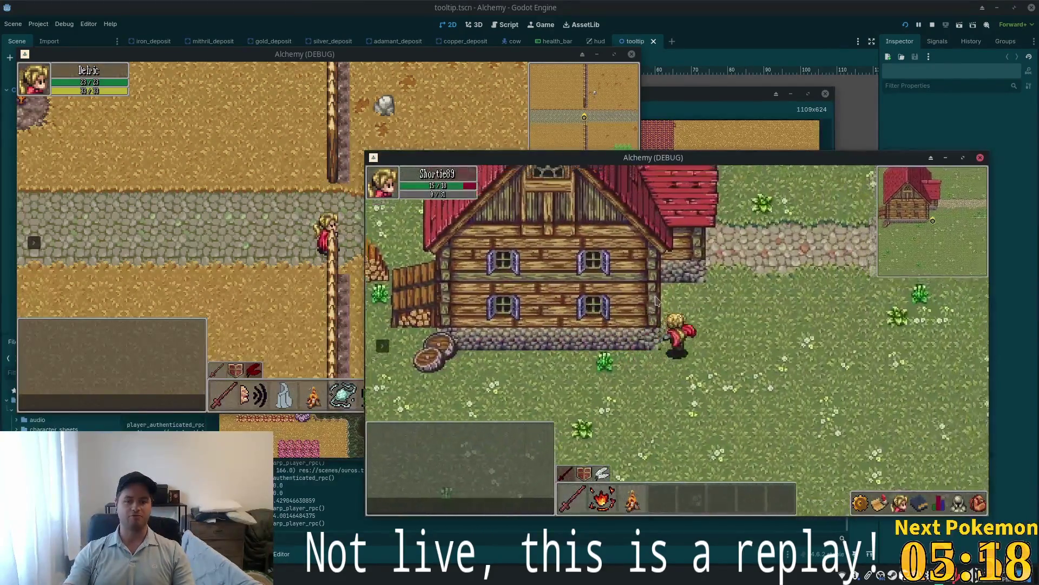
pyautogui.press('w')
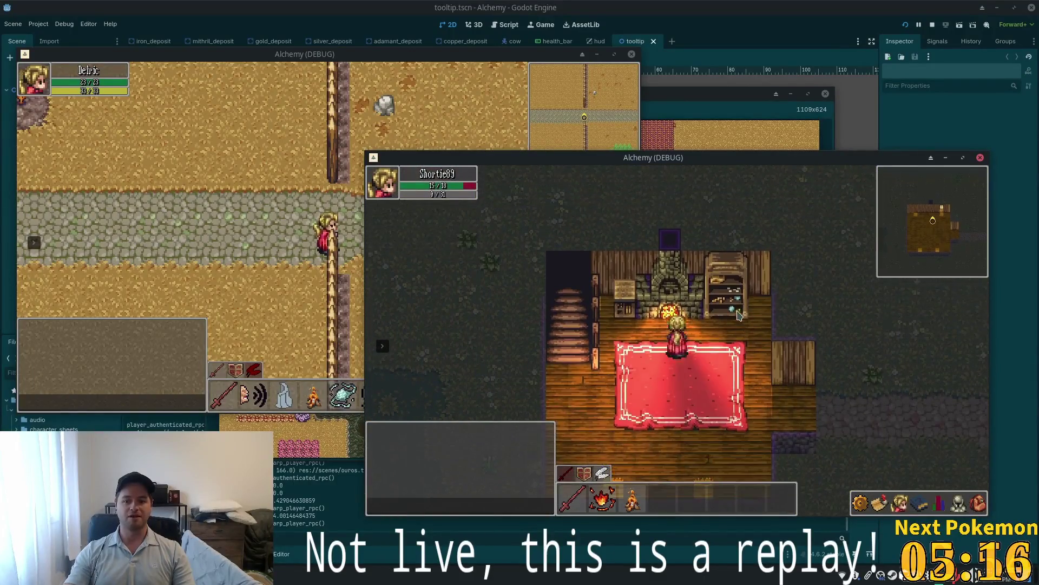
pyautogui.press('s')
pyautogui.press('d')
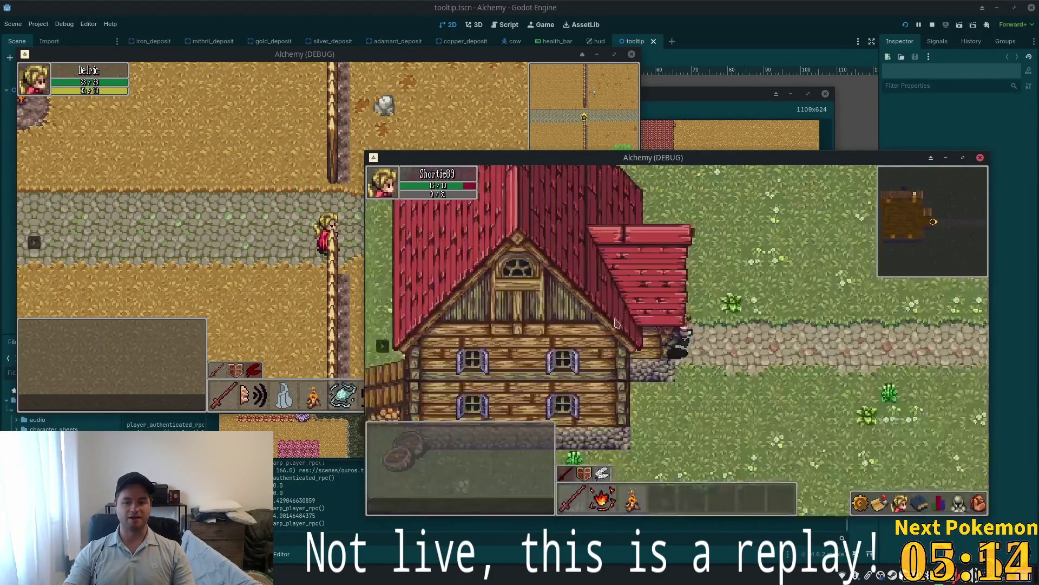
pyautogui.press('s')
pyautogui.press('d')
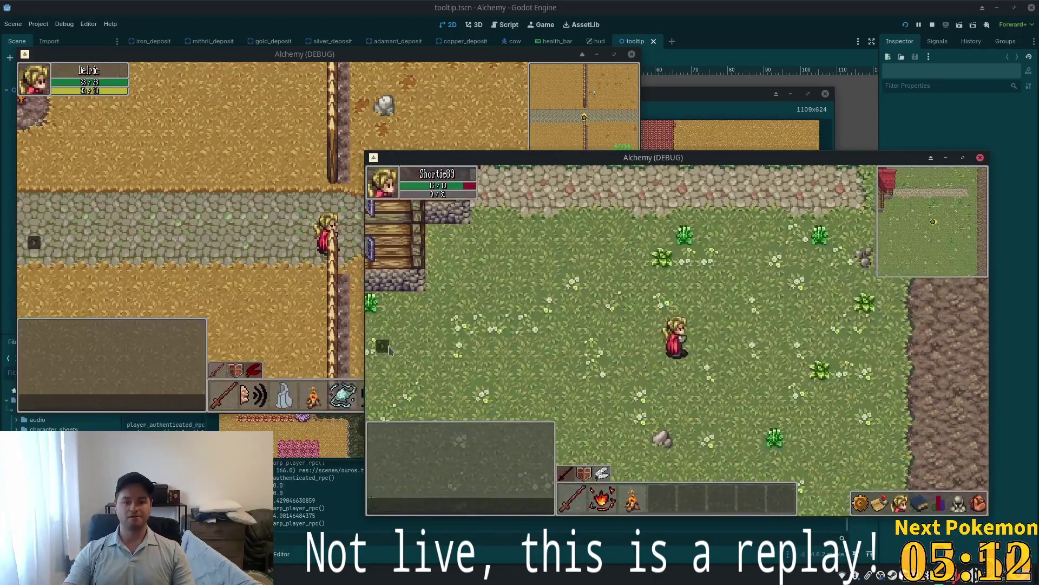
pyautogui.click(381, 346)
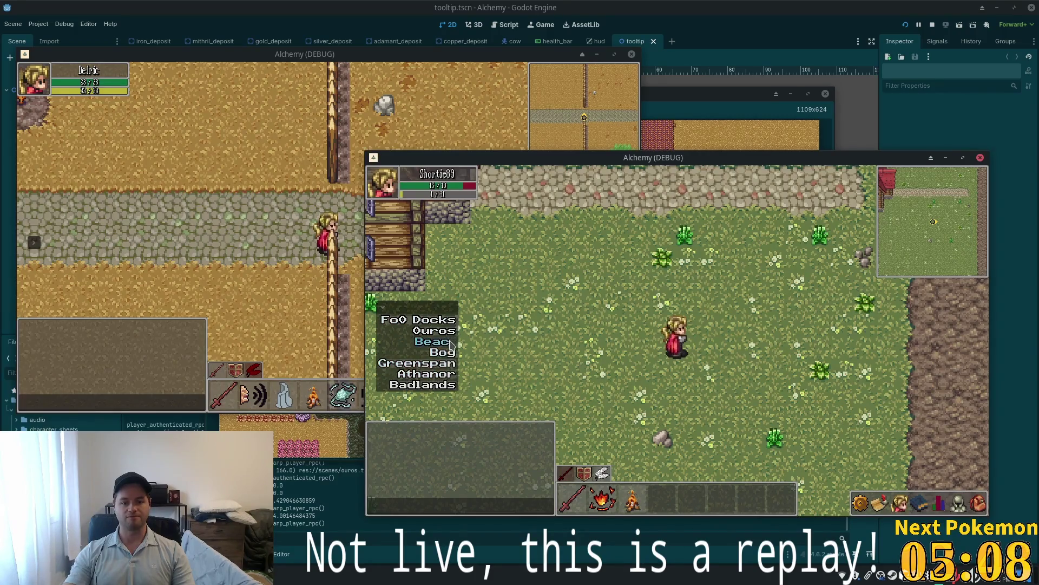
# - Teleport the character to the Beach, then switch to the itch.io LDG Jam 4 page
pyautogui.click(450, 342)
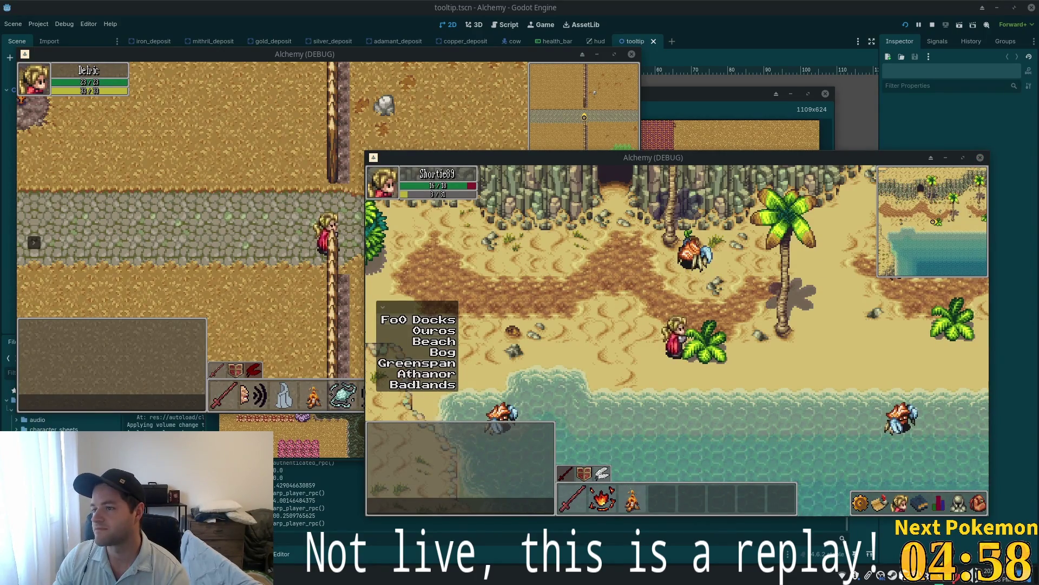
pyautogui.hotkey('alt', 'Tab')
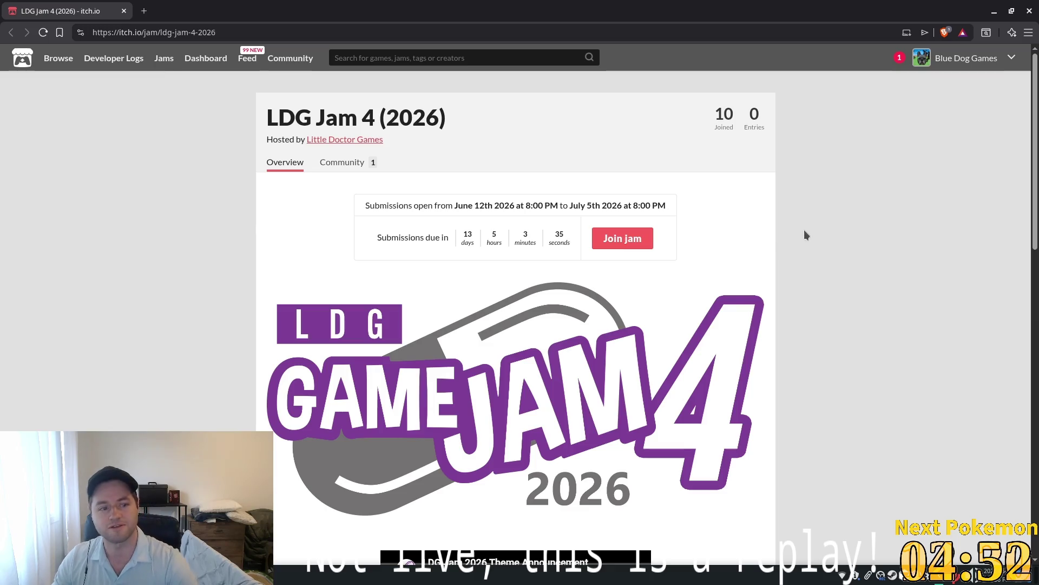
# - Scroll down the LDG Jam 4 page and highlight the THEME - CYBERSPACE heading
pyautogui.scroll(-3, 709, 233)
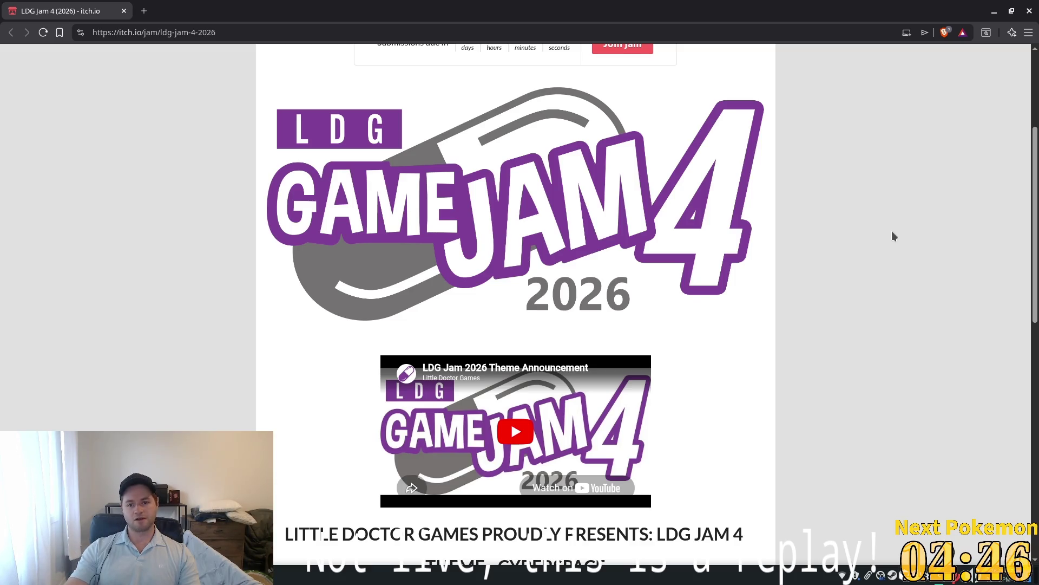
pyautogui.scroll(-3, 891, 232)
pyautogui.scroll(-2, 875, 238)
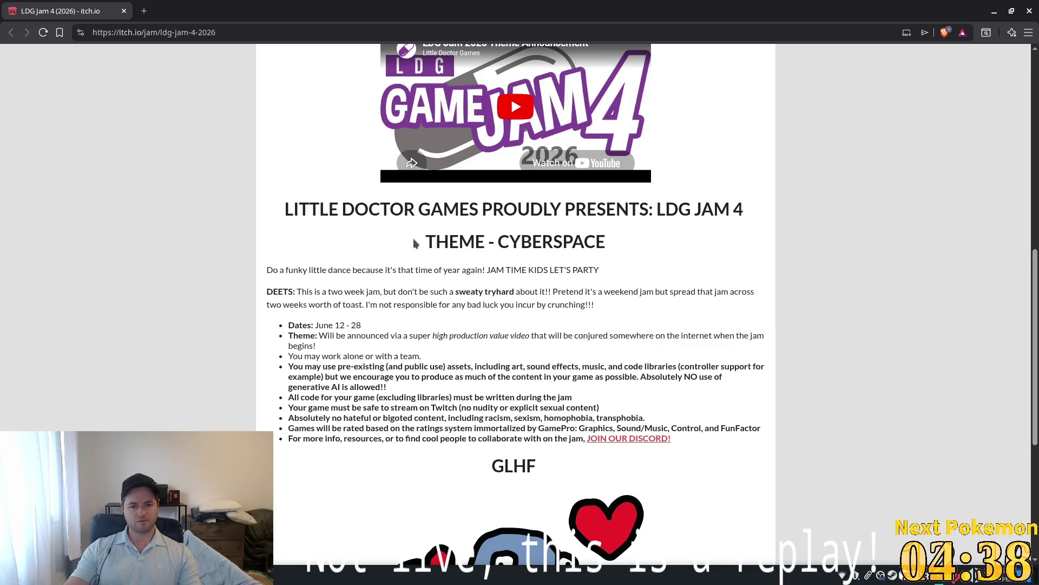
pyautogui.moveTo(414, 243); pyautogui.dragTo(643, 247)
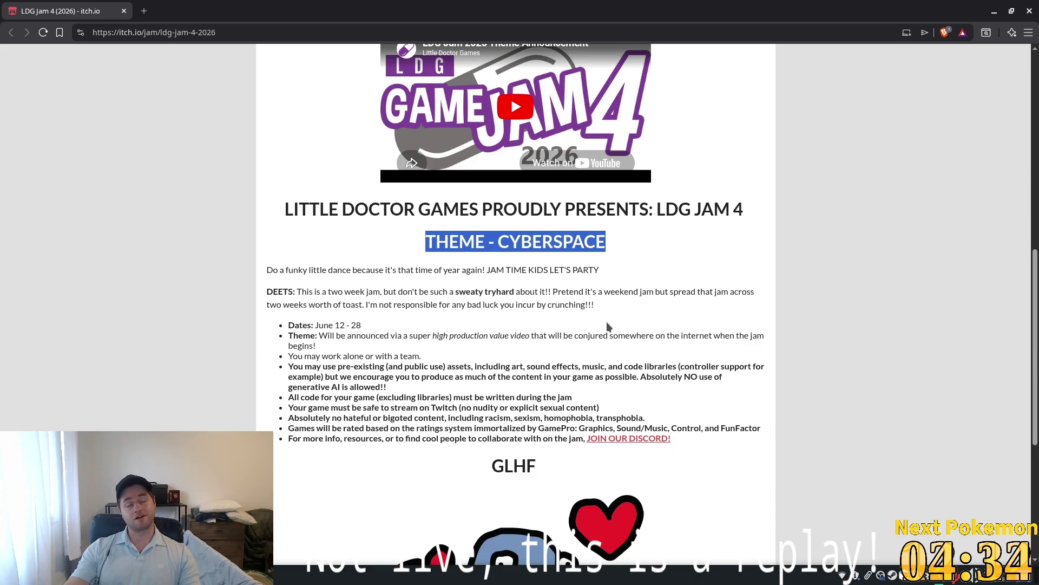
# - Highlight the phrase 'worth of toast' and the jam's June 12 - 28 dates
pyautogui.scroll(-1, 358, 226)
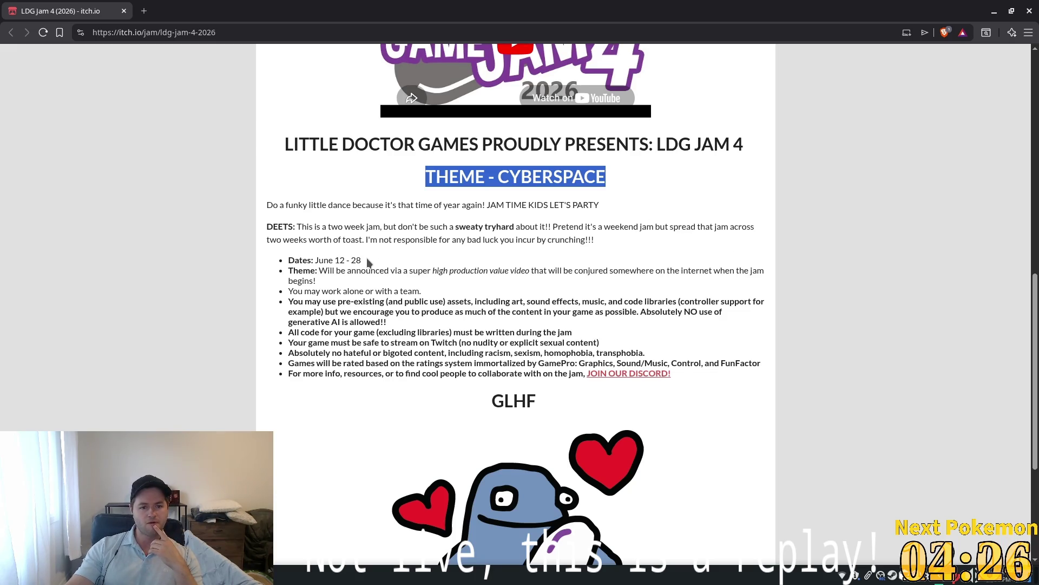
pyautogui.moveTo(308, 240); pyautogui.dragTo(363, 240)
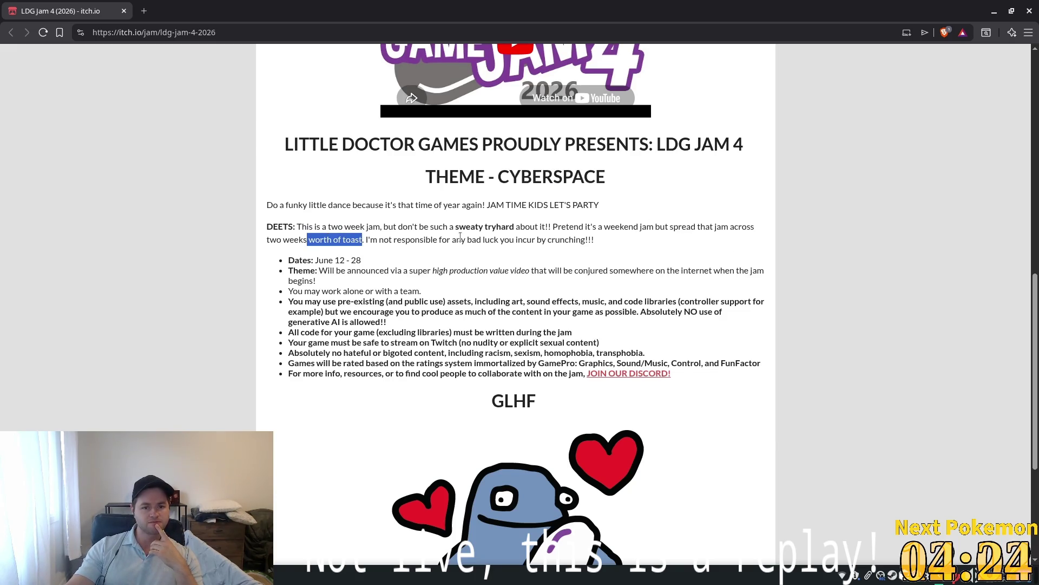
pyautogui.scroll(-1, 464, 249)
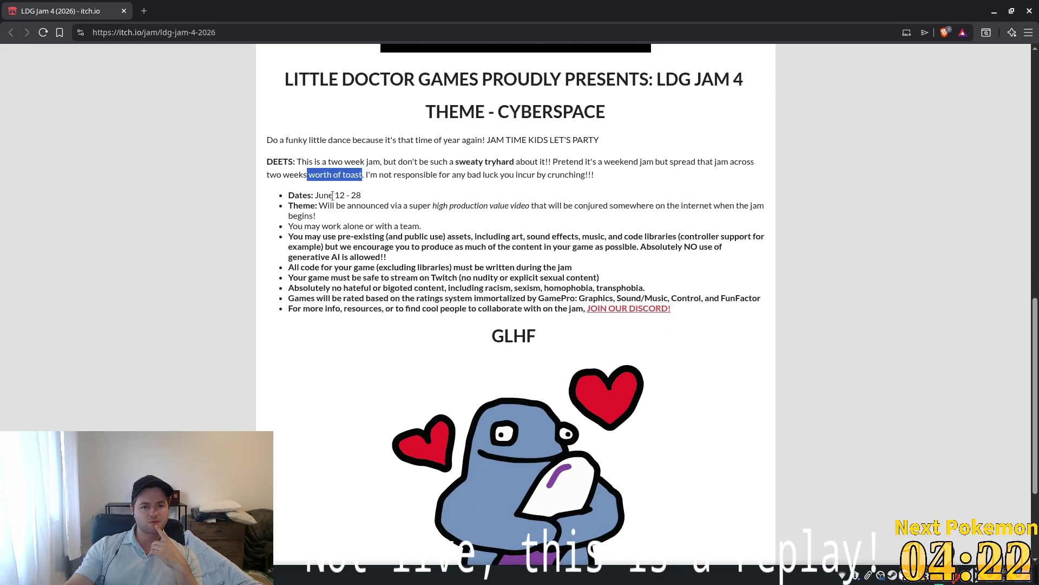
pyautogui.moveTo(332, 195); pyautogui.dragTo(361, 196)
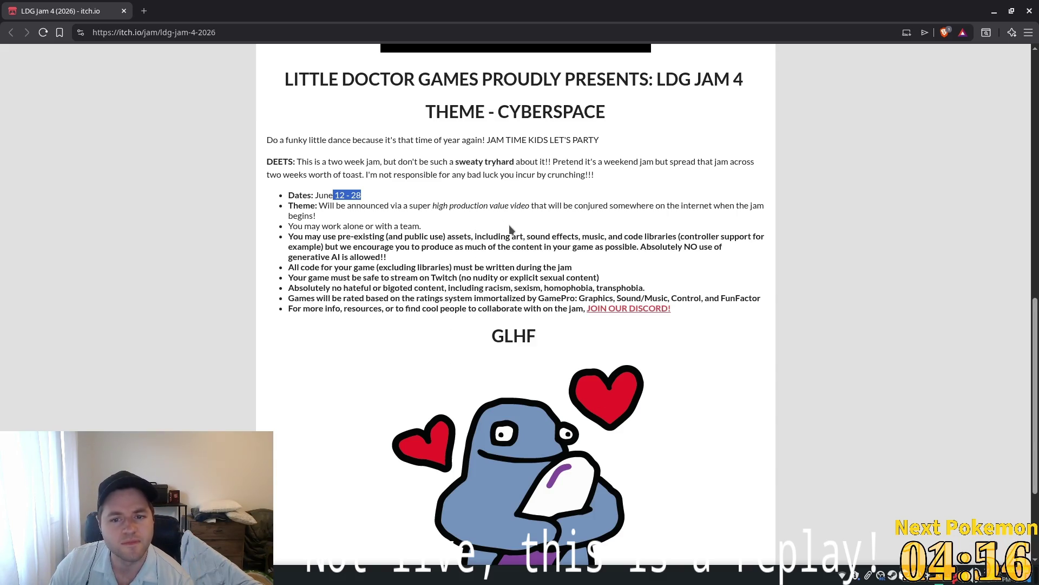
pyautogui.scroll(-3, 528, 243)
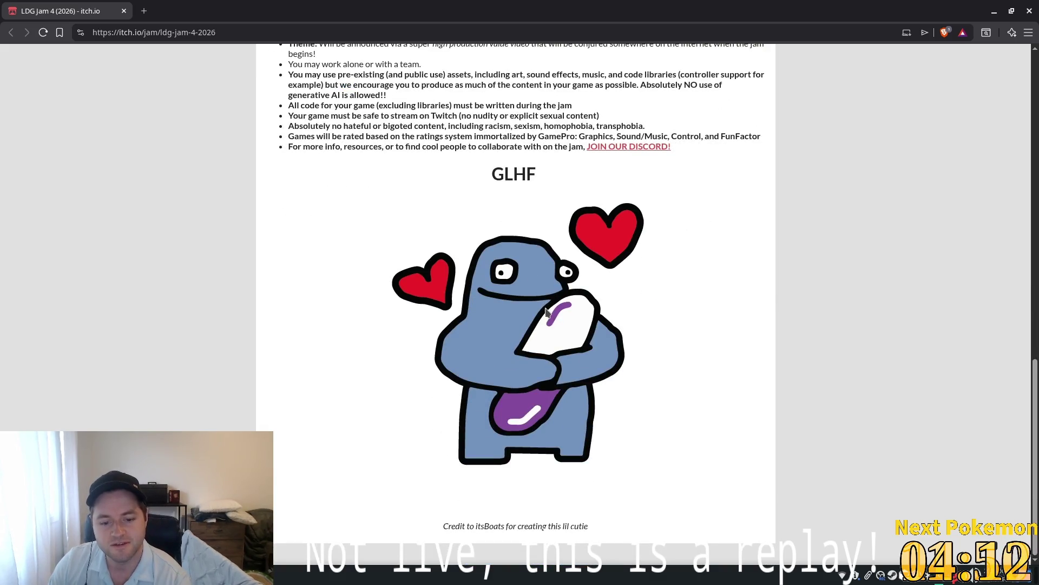
pyautogui.scroll(1, 589, 312)
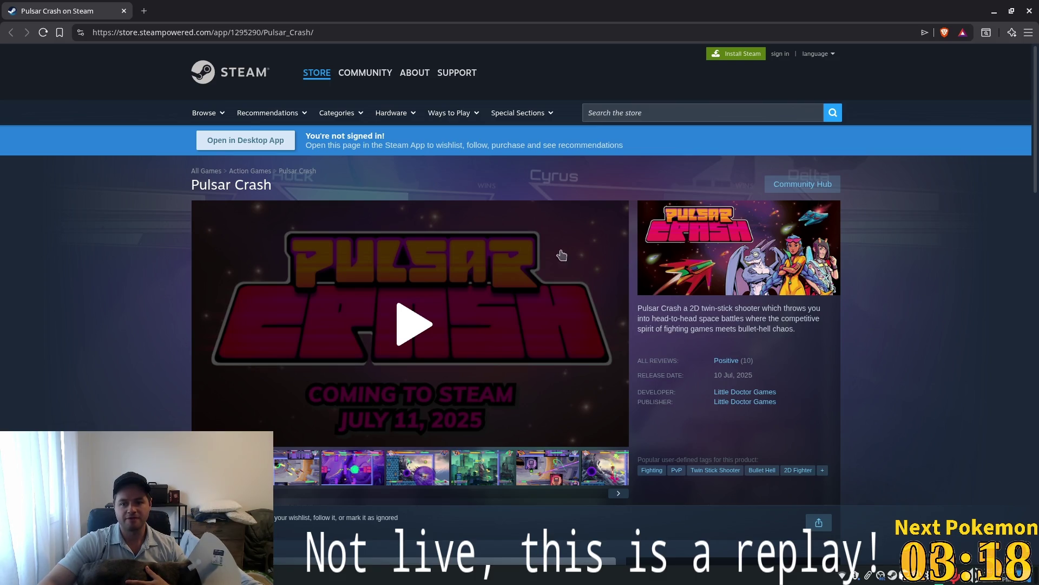
# - Browse the Pulsar Crash screenshots, including the castle stage, then return to the trailer
pyautogui.click(292, 469)
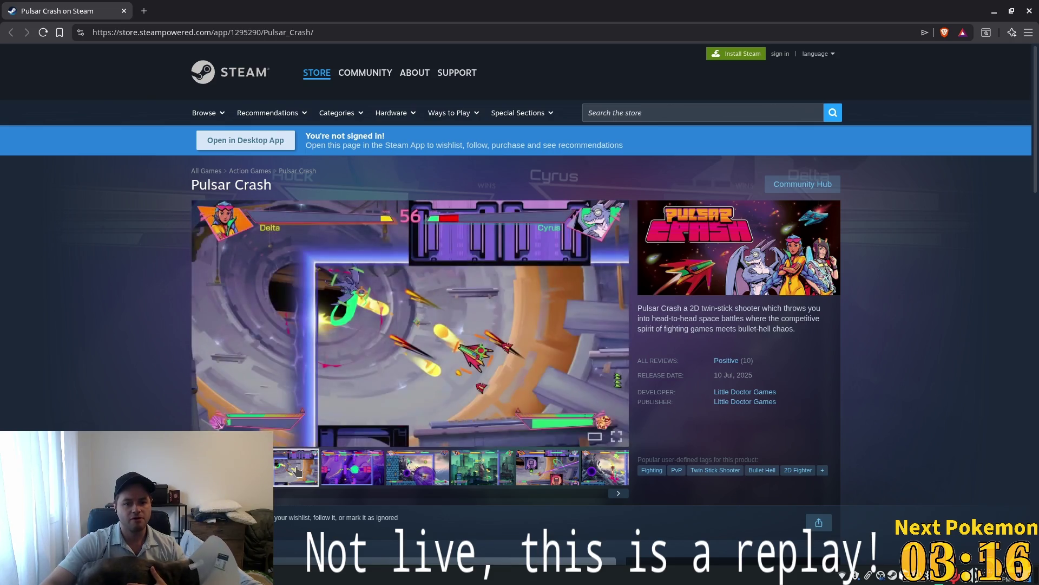
pyautogui.click(374, 472)
pyautogui.click(447, 476)
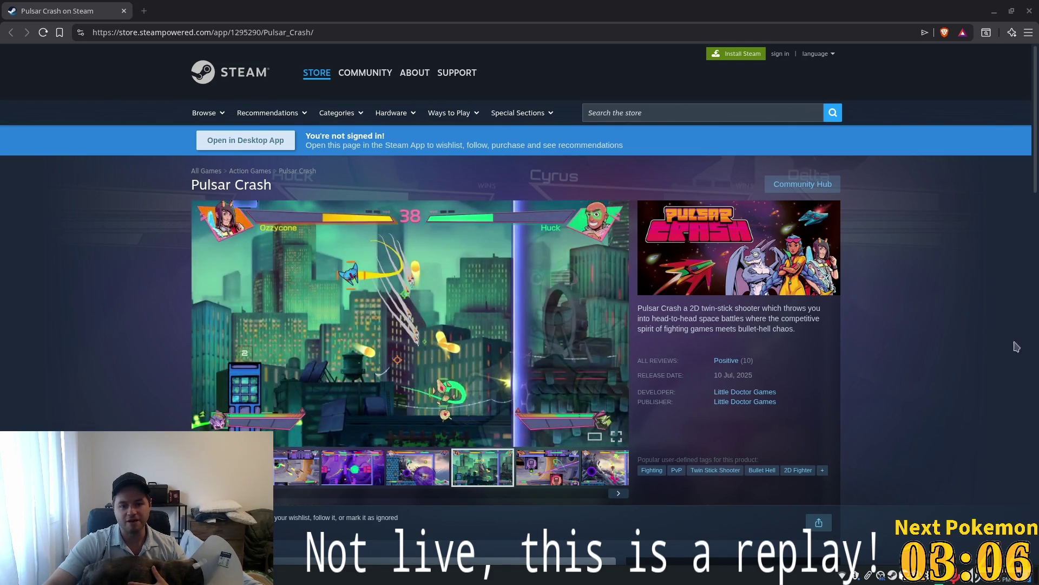
pyautogui.click(338, 473)
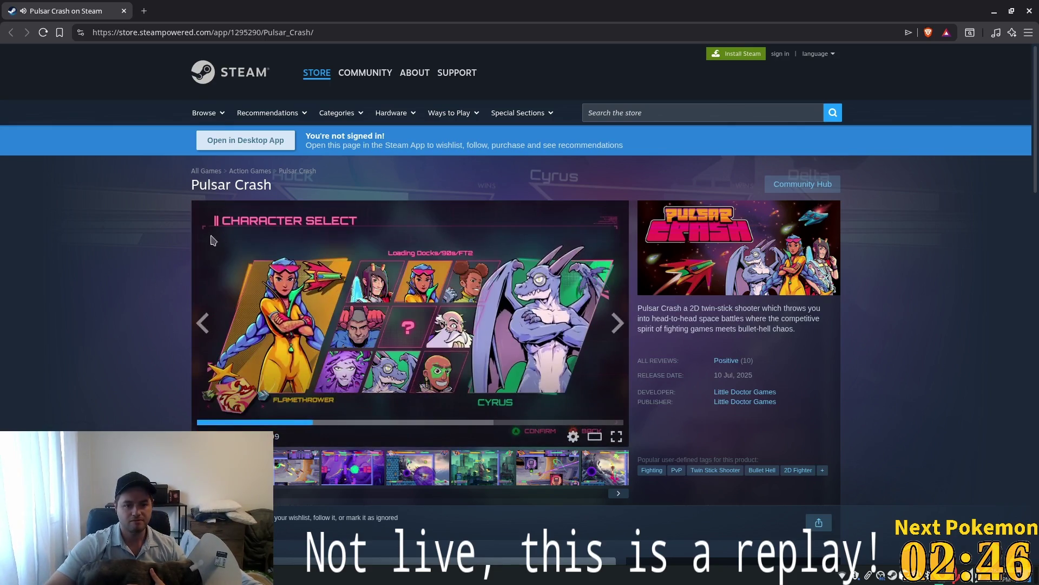
# - Add Pulsar Crash, priced at C$ 17.49, to the Steam cart
pyautogui.scroll(-3, 349, 399)
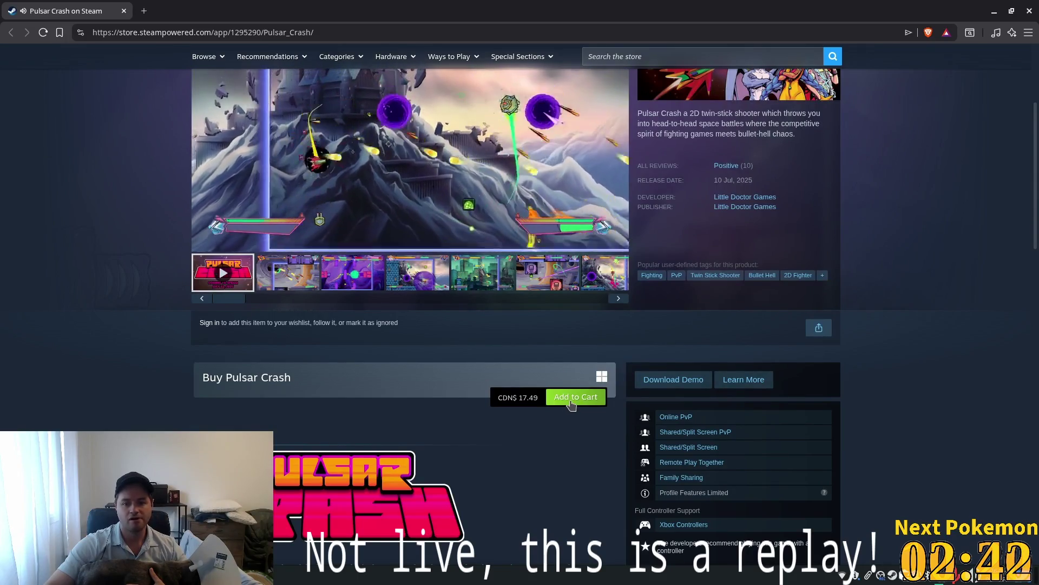
pyautogui.scroll(-6, 573, 404)
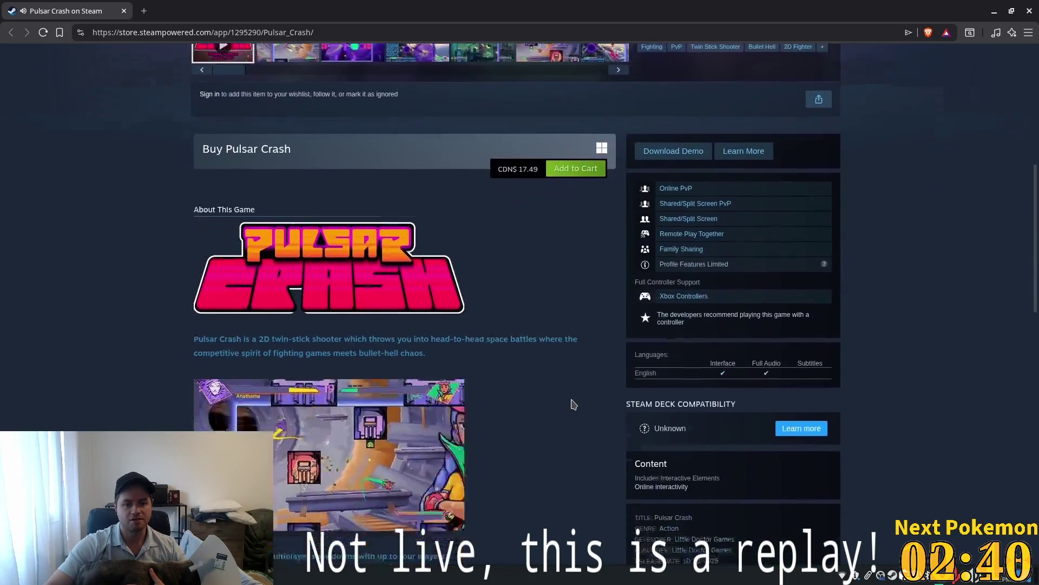
pyautogui.scroll(10, 578, 410)
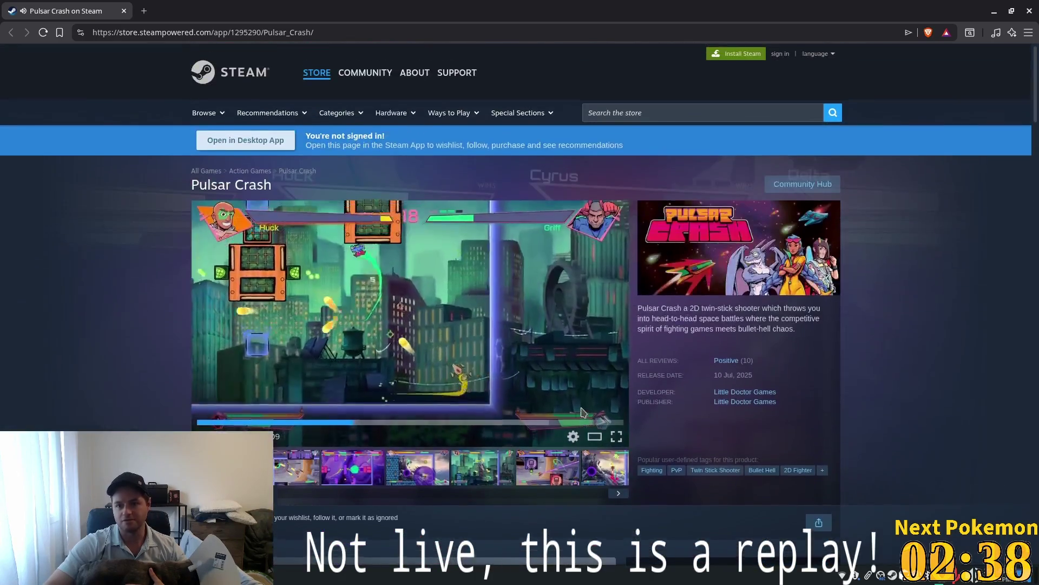
pyautogui.scroll(-1, 569, 418)
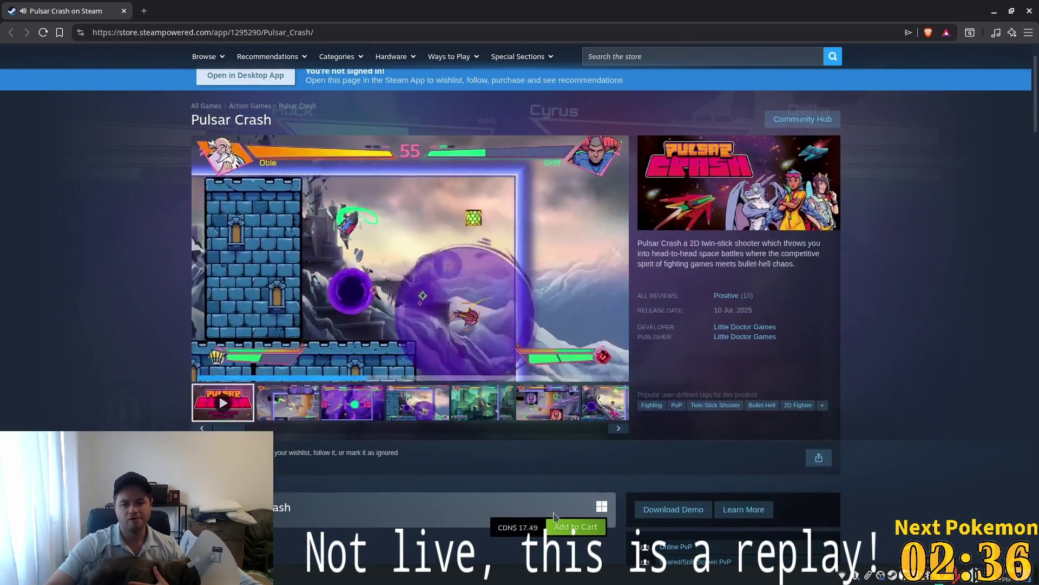
pyautogui.click(579, 526)
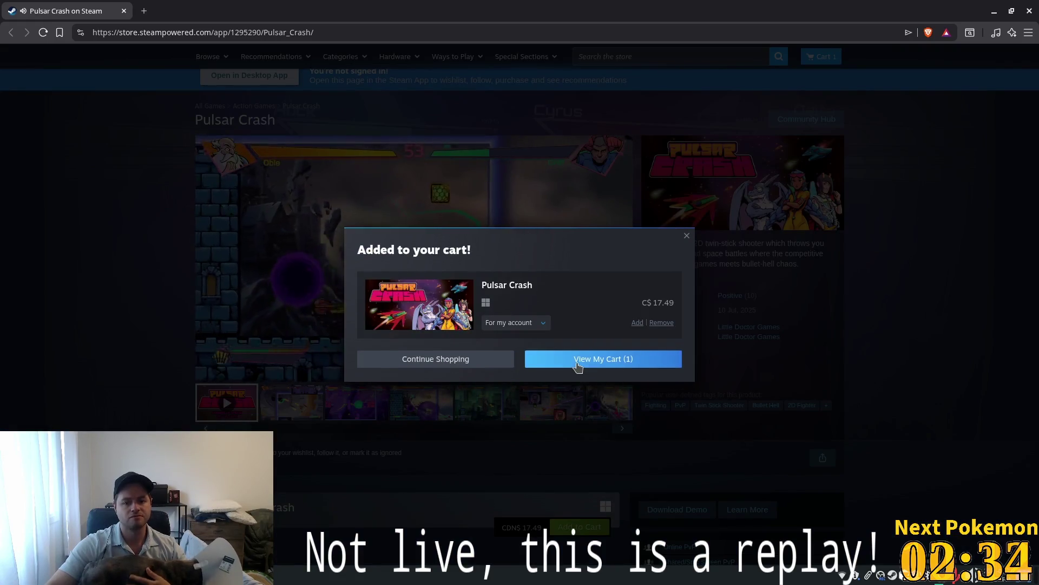
# - Dismiss the cart confirmation and open the Pulsar Crash store page in the Steam desktop app
pyautogui.click(399, 364)
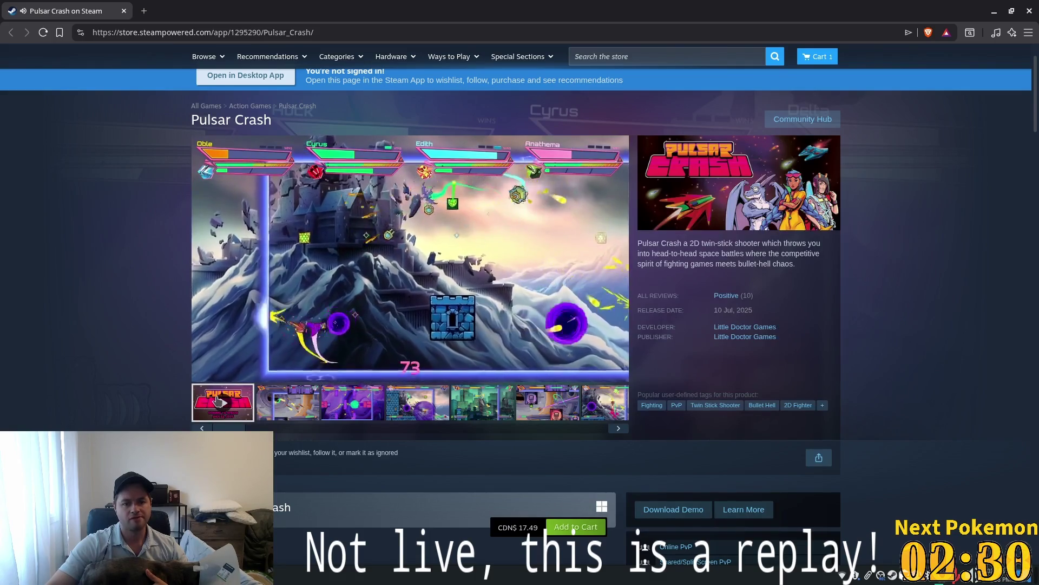
pyautogui.scroll(1, 218, 401)
pyautogui.scroll(-3, 294, 314)
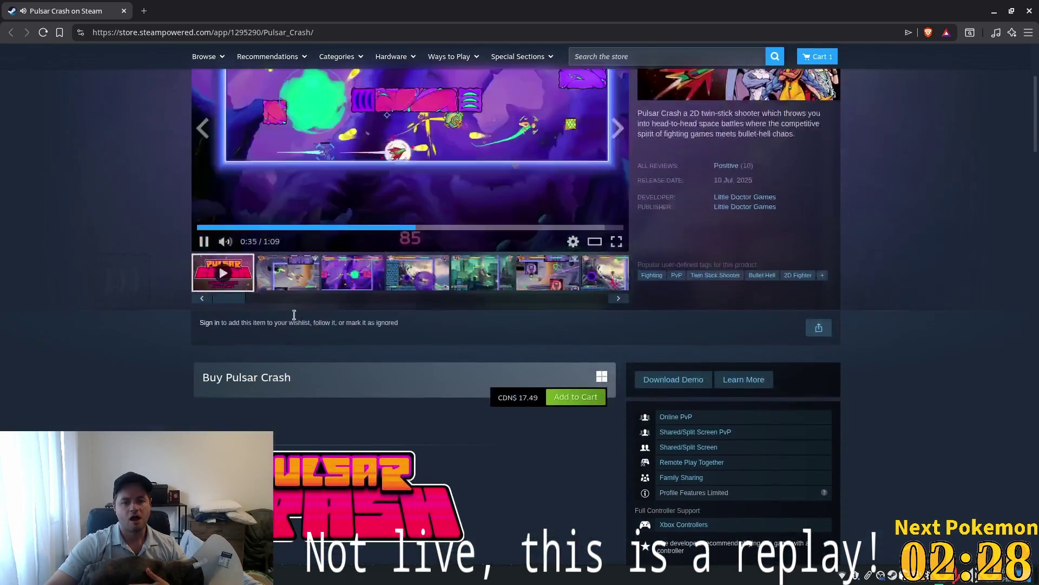
pyautogui.scroll(3, 294, 315)
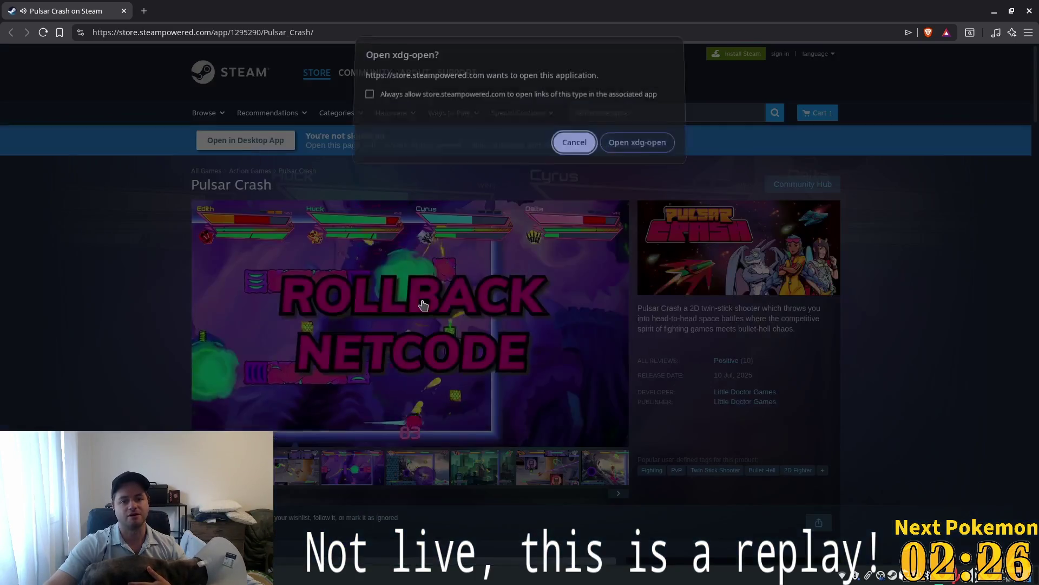
pyautogui.click(650, 144)
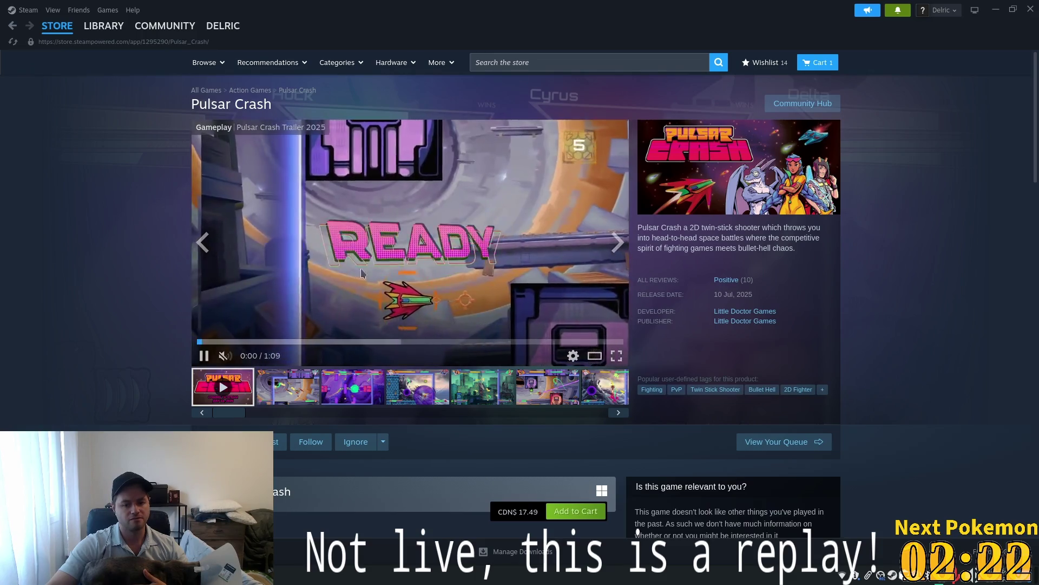
# - Wishlist Pulsar Crash, then open Hellbanger from developer Little Doctor Games' game list
pyautogui.scroll(-5, 100, 355)
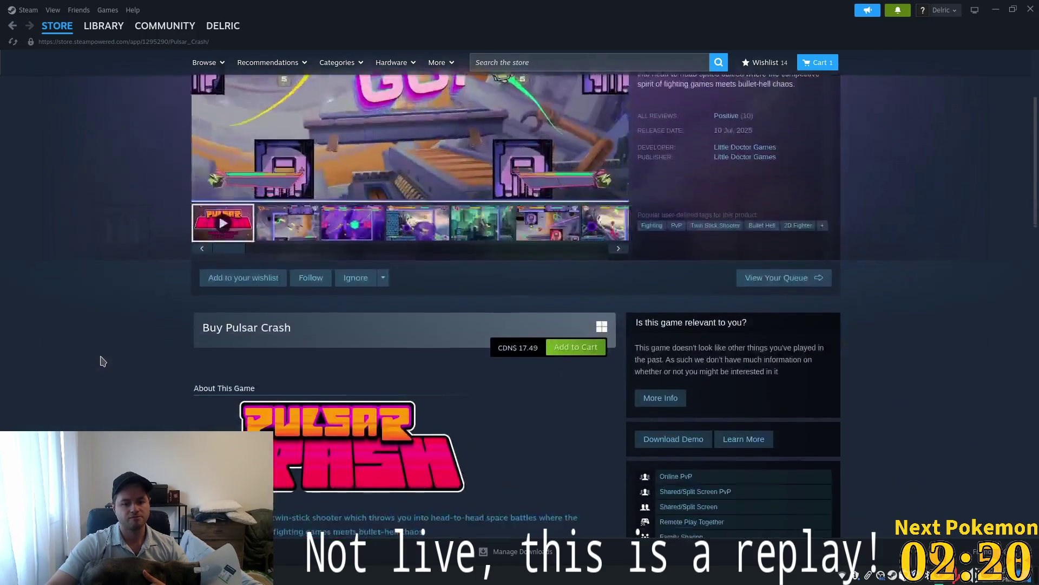
pyautogui.scroll(5, 100, 355)
pyautogui.click(277, 441)
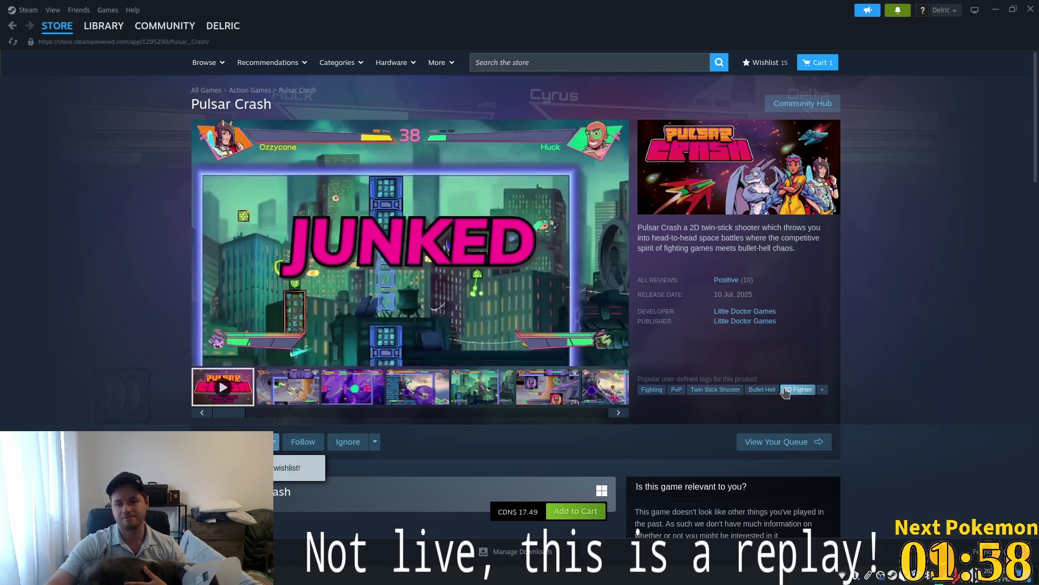
pyautogui.click(746, 312)
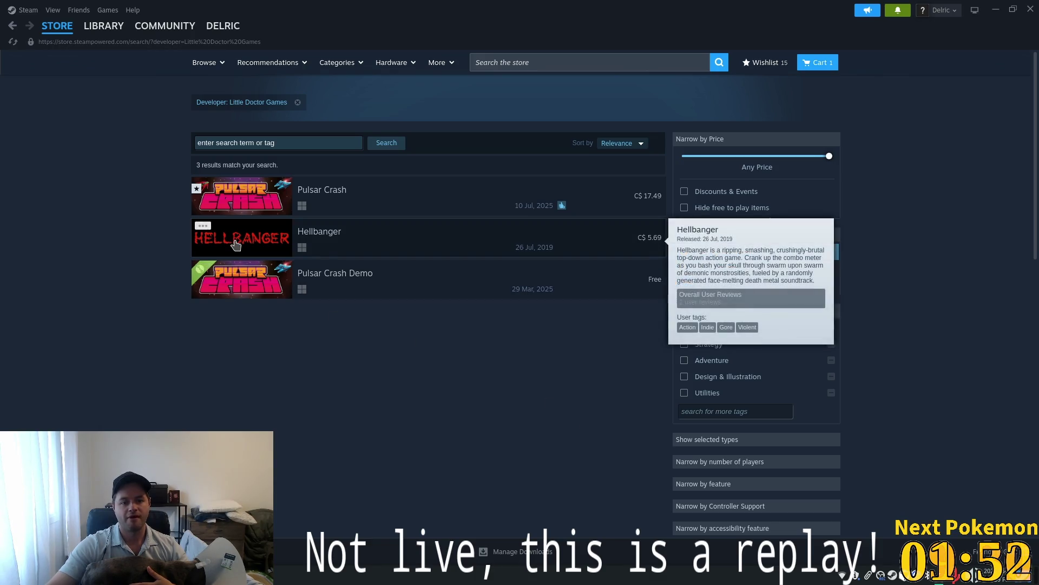
pyautogui.click(466, 239)
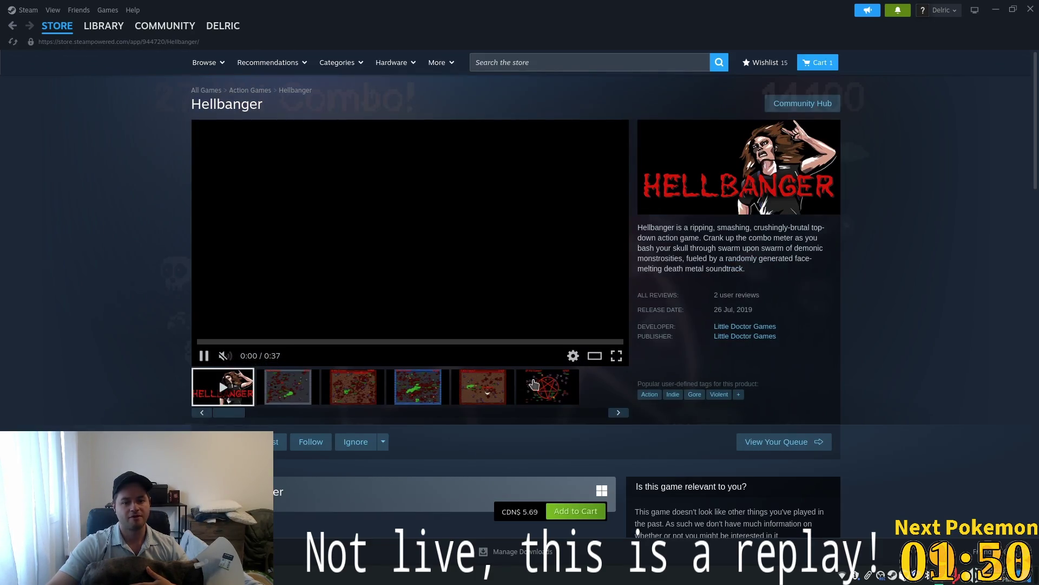
# - Browse through the Hellbanger screenshots, including the red-floor and pentagram shots
pyautogui.click(283, 397)
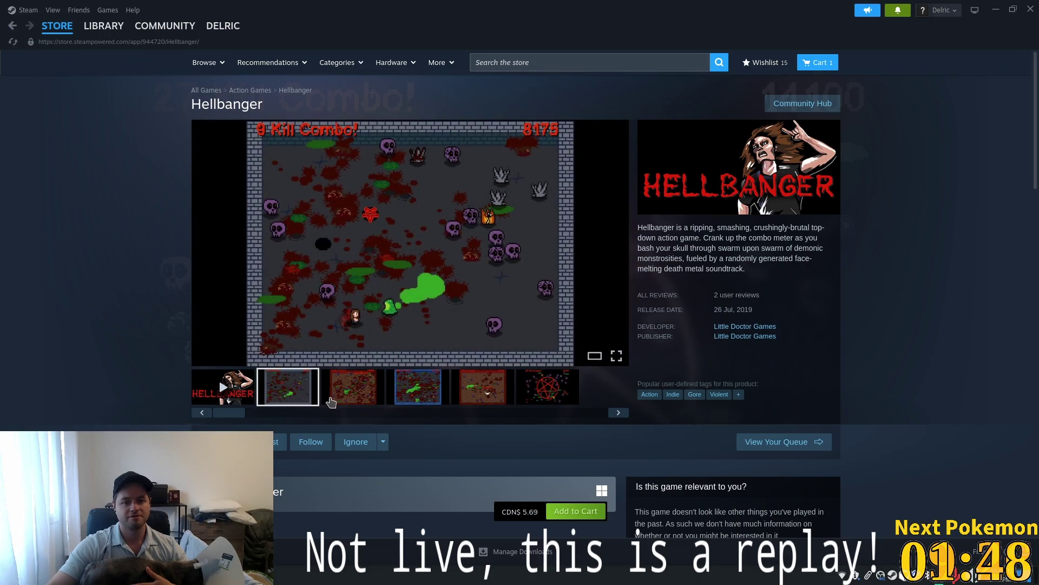
pyautogui.click(331, 401)
pyautogui.click(414, 397)
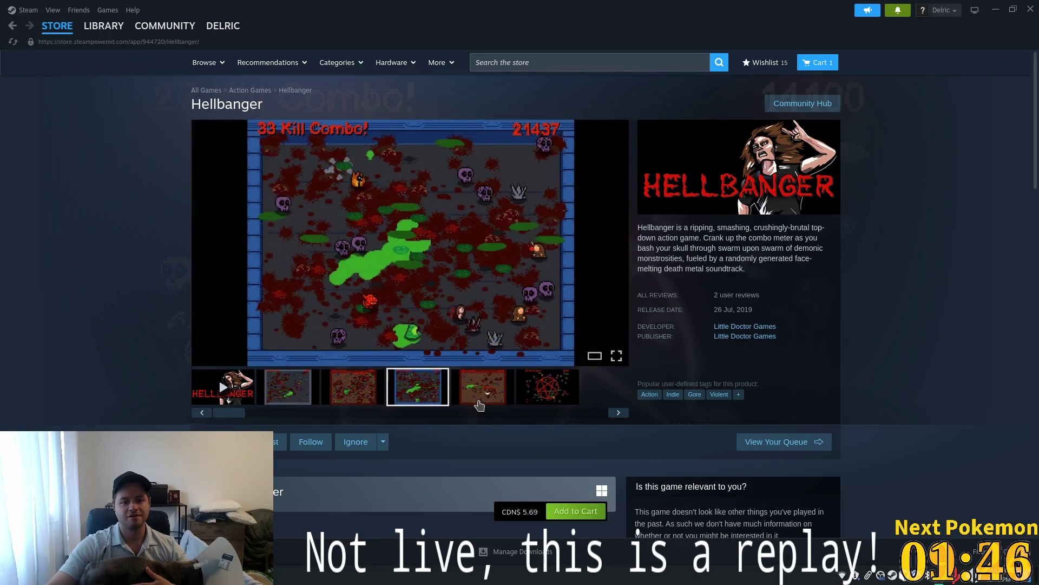
pyautogui.click(463, 383)
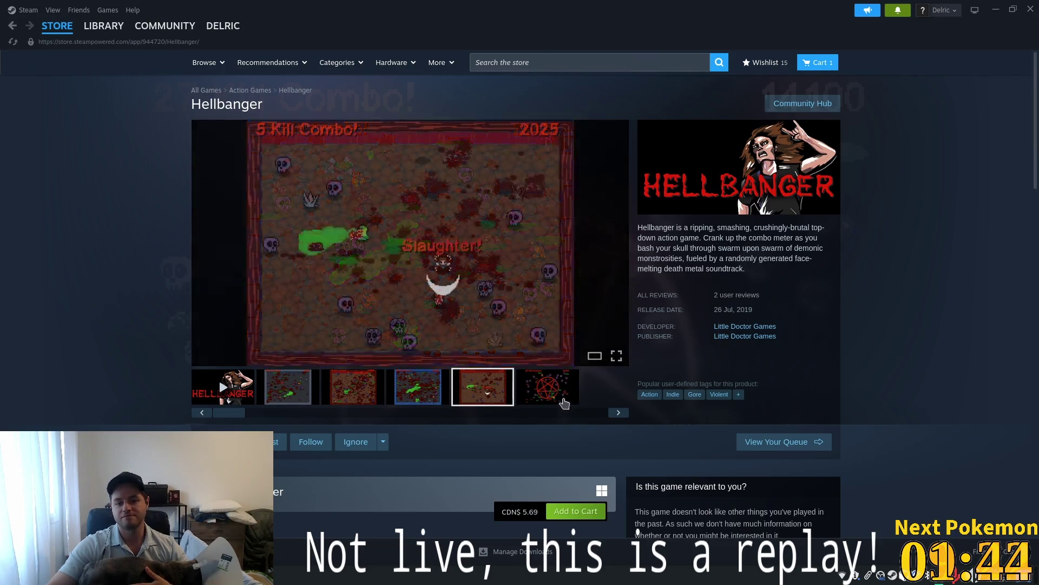
pyautogui.click(541, 394)
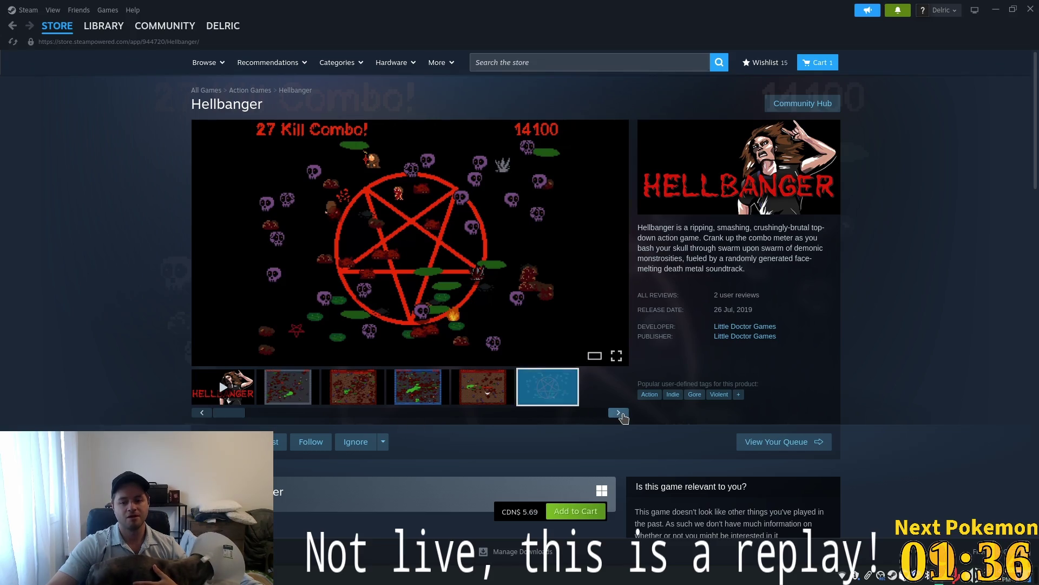
pyautogui.click(618, 413)
pyautogui.click(619, 413)
pyautogui.click(619, 413)
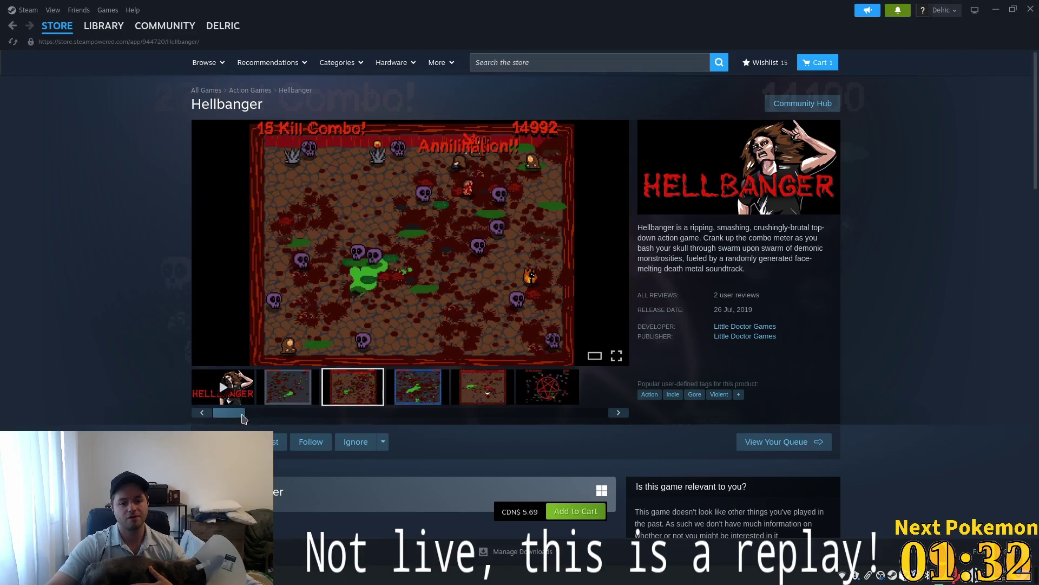
pyautogui.click(479, 399)
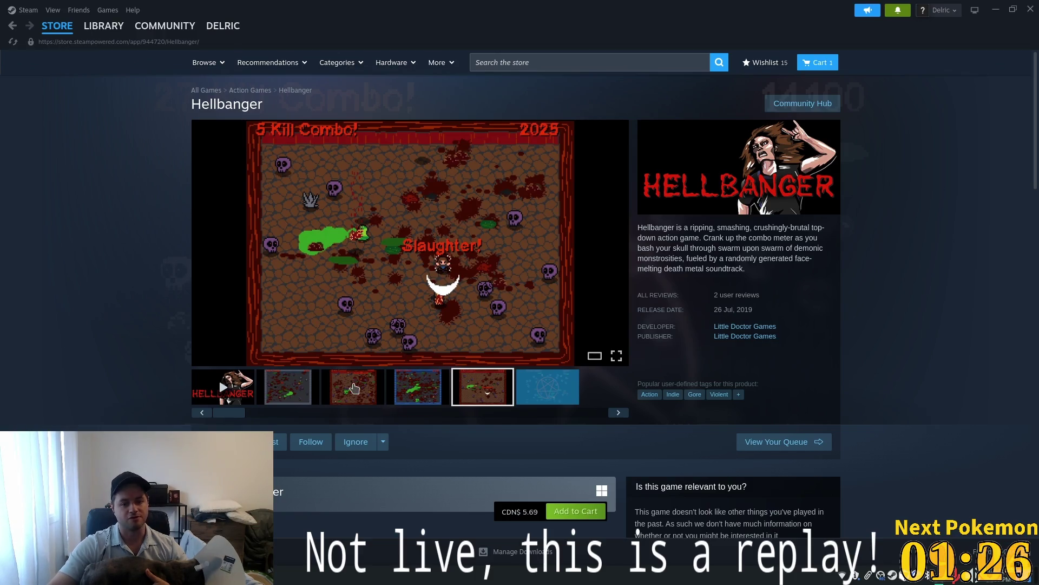
pyautogui.click(353, 386)
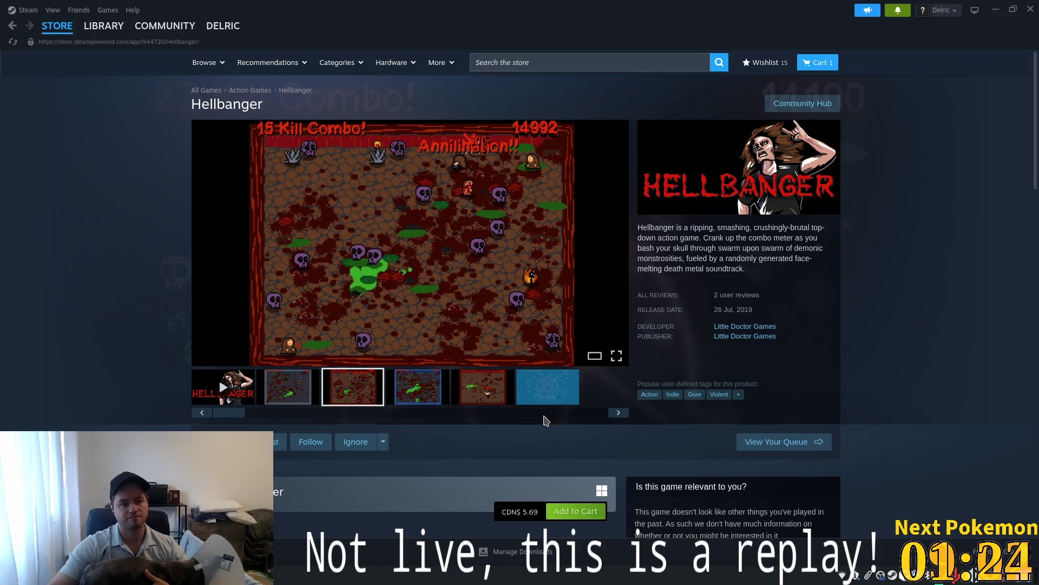
# - Add Hellbanger to the wishlist, bringing it to 16 items, and close the Steam client
pyautogui.scroll(-5, 545, 419)
pyautogui.scroll(-1, 546, 419)
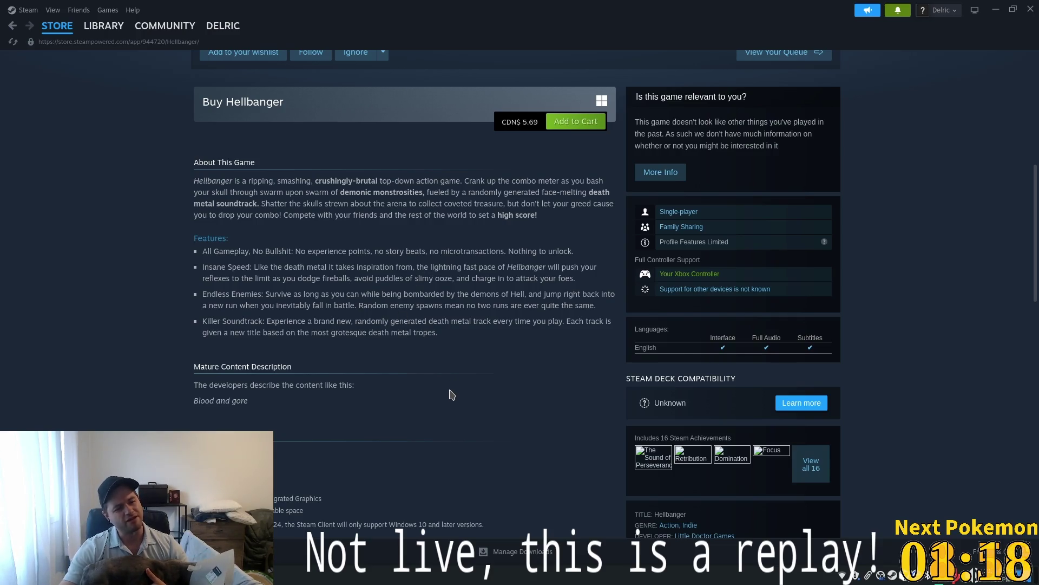
pyautogui.scroll(7, 459, 385)
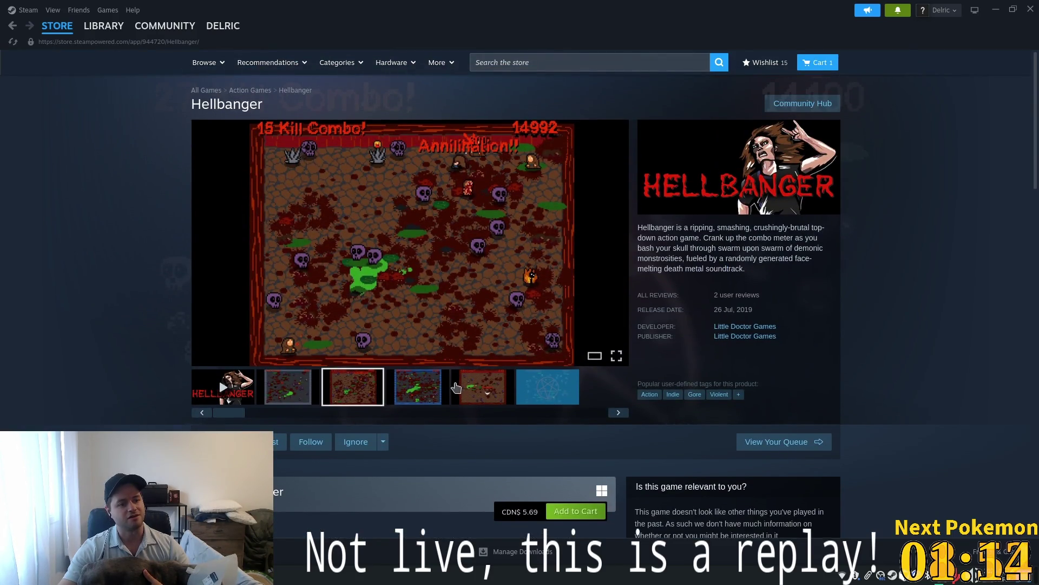
pyautogui.scroll(-2, 455, 387)
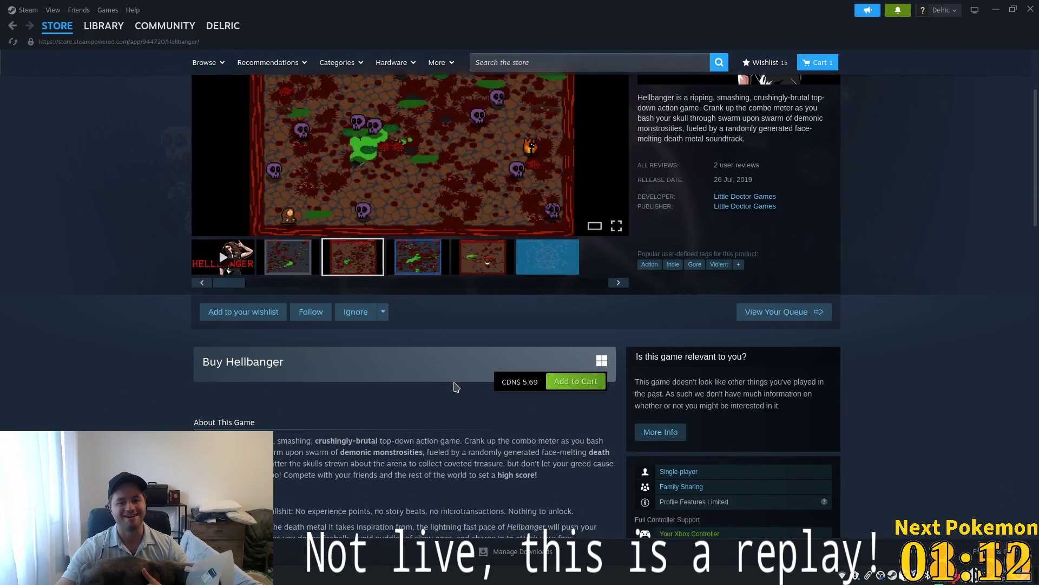
pyautogui.scroll(2, 454, 387)
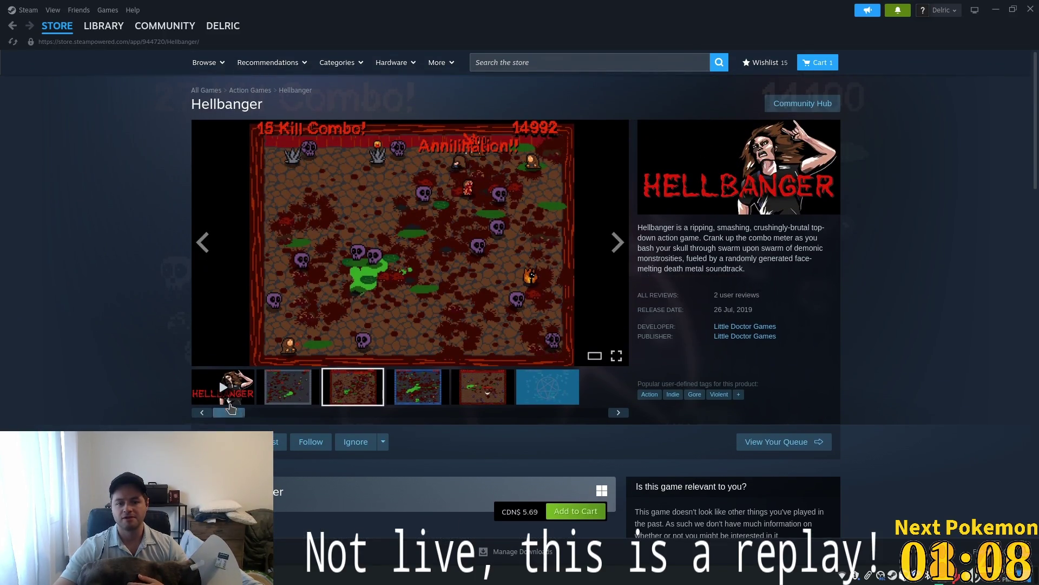
pyautogui.click(277, 441)
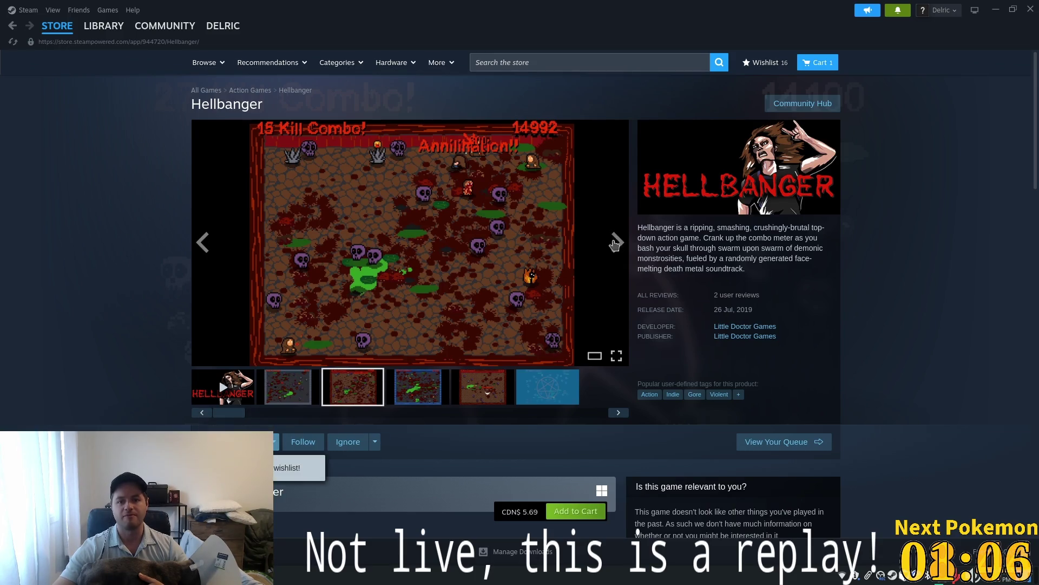
pyautogui.click(1030, 10)
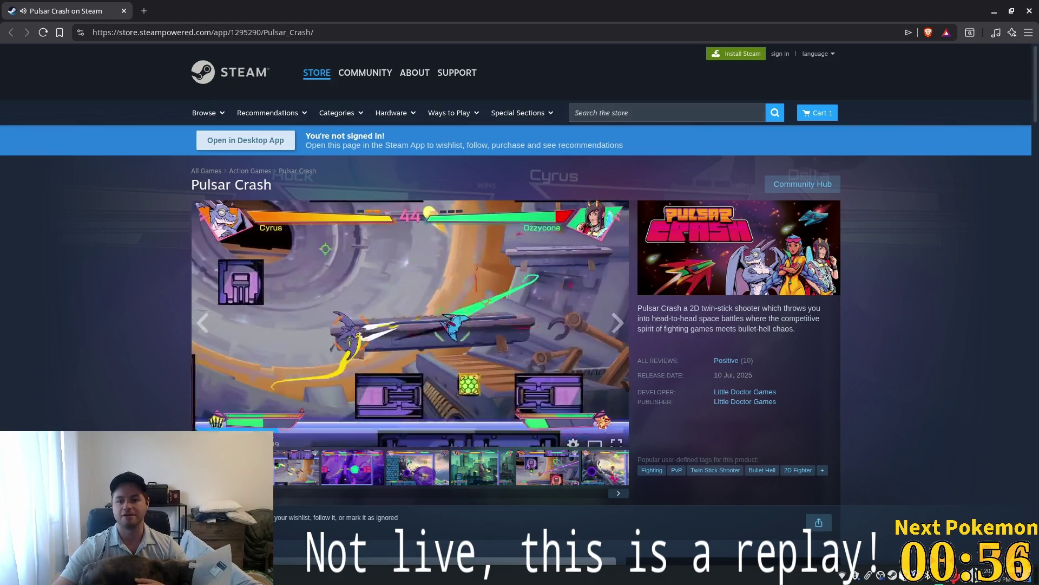
# - Alt+Tab past the itch.io jam page back to Godot and the running Alchemy game windows
pyautogui.hotkey('alt', 'Tab')
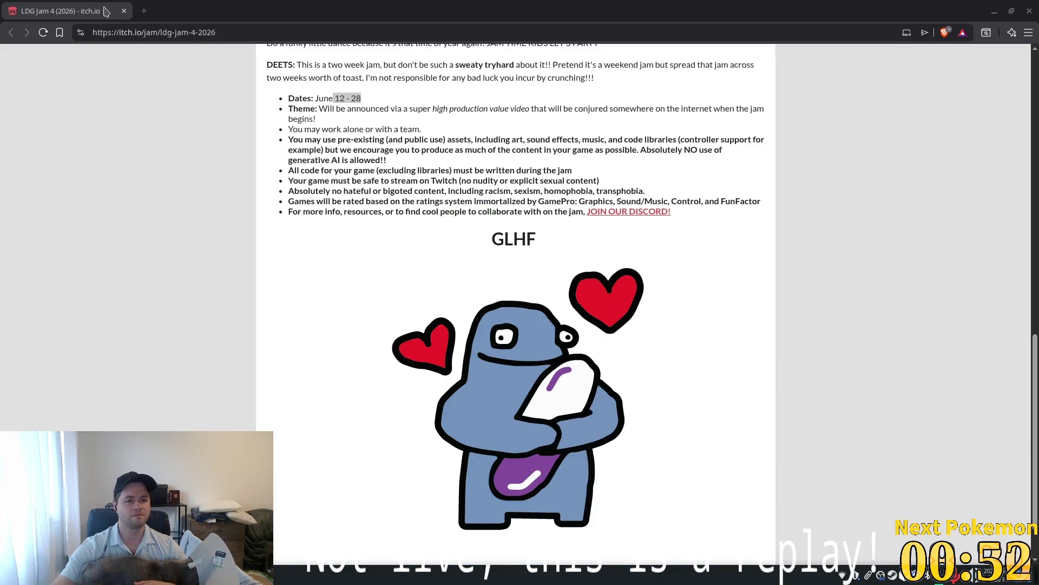
pyautogui.hotkey('alt', 'Tab')
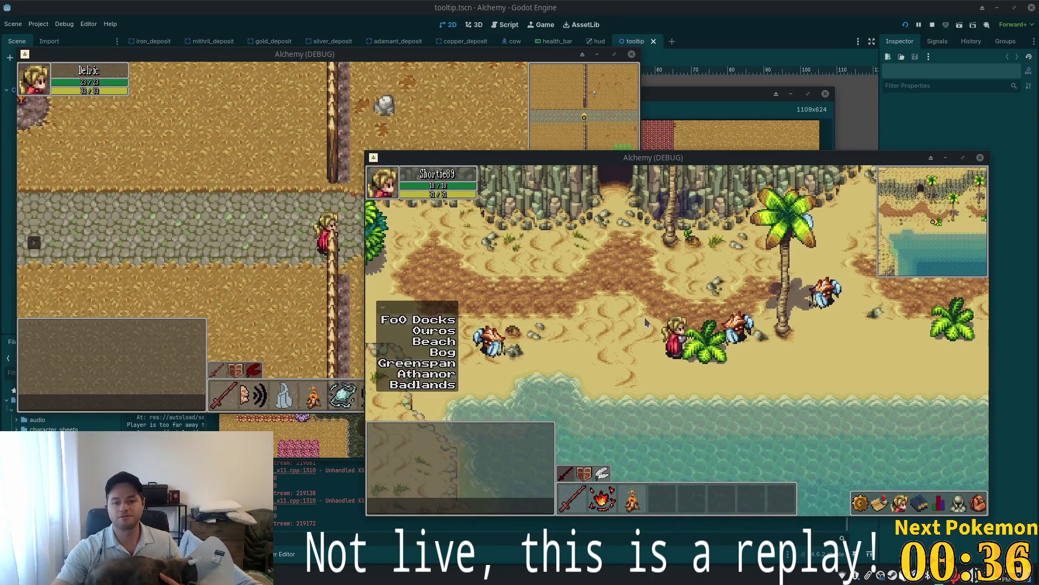
# - Walk the player north-east from the beach into the desert with W and D, then return to the editor
pyautogui.click(707, 385)
pyautogui.press('d')
pyautogui.press('w')
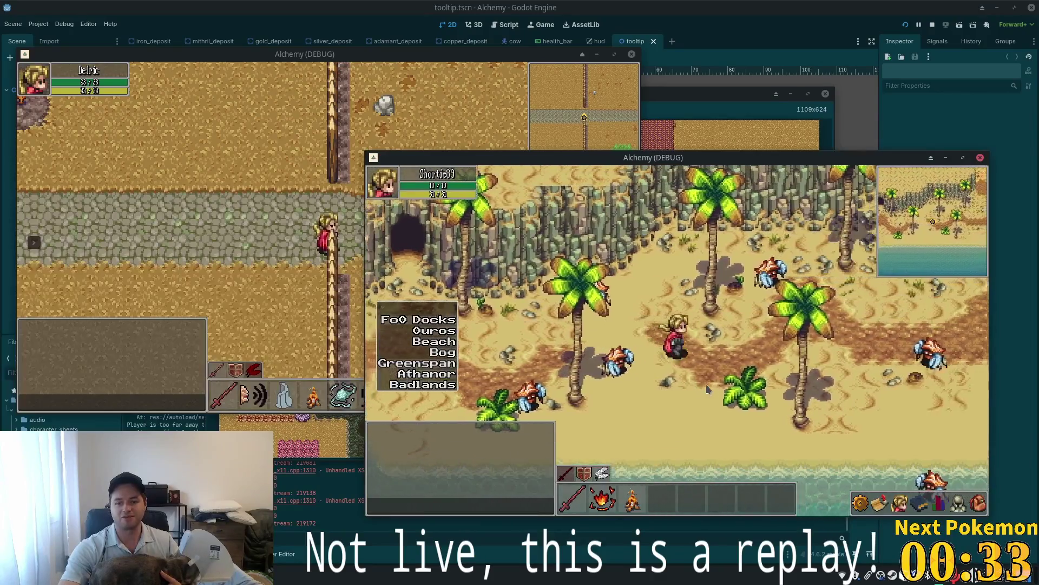
pyautogui.press('d')
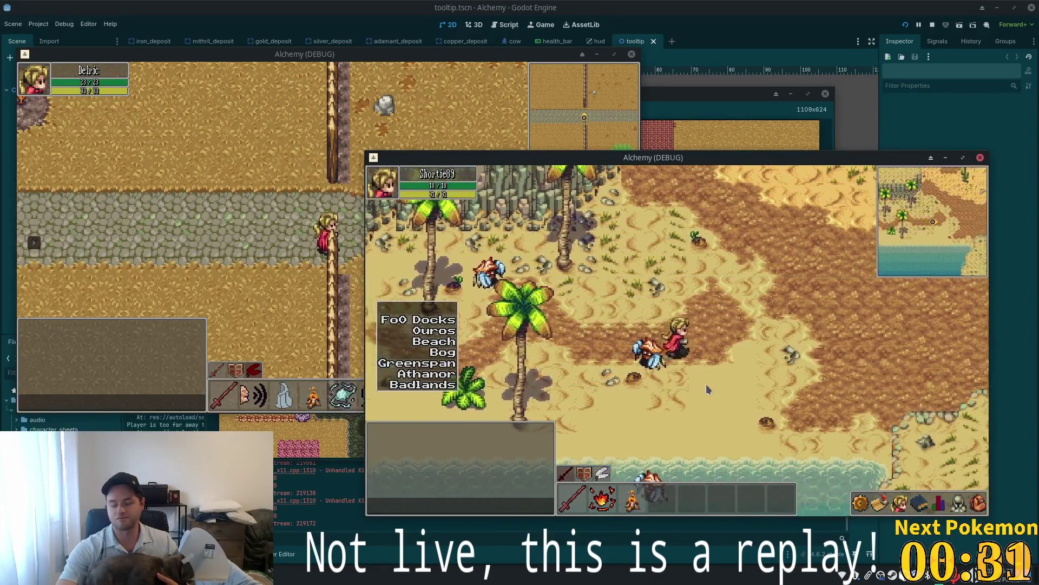
pyautogui.press('w')
pyautogui.press('d')
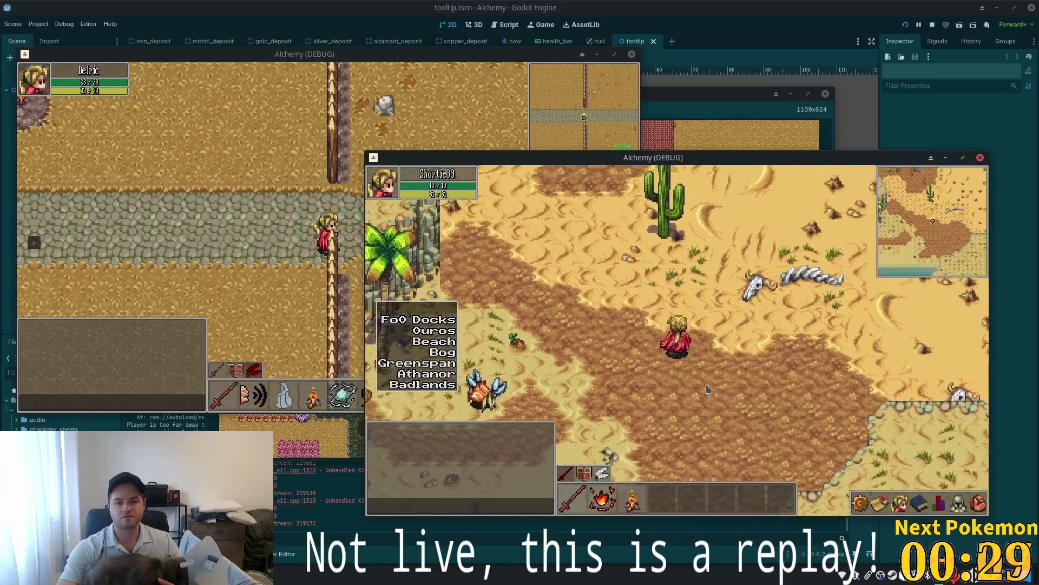
pyautogui.press('w')
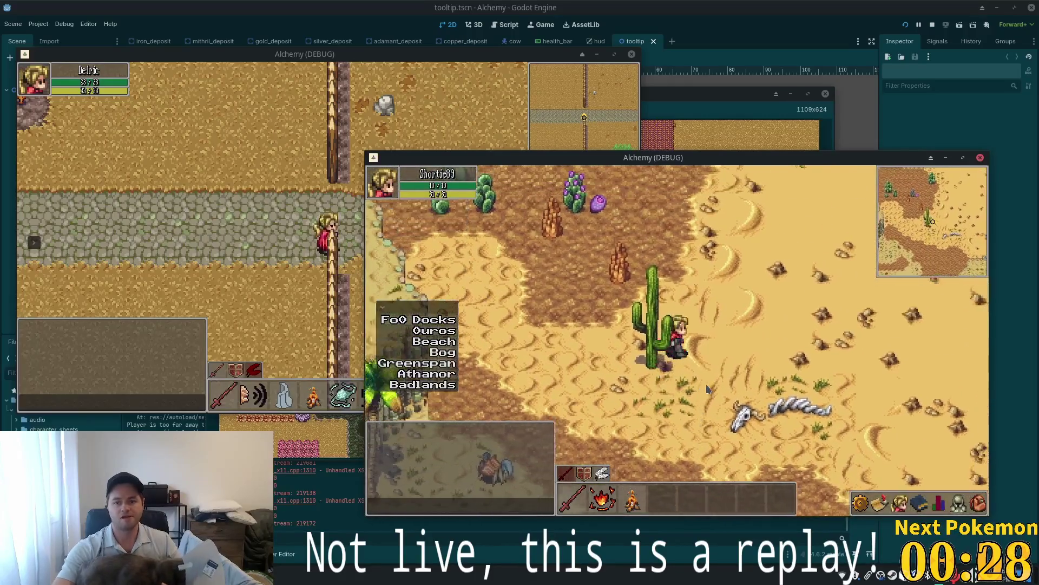
pyautogui.press('d')
pyautogui.press('w')
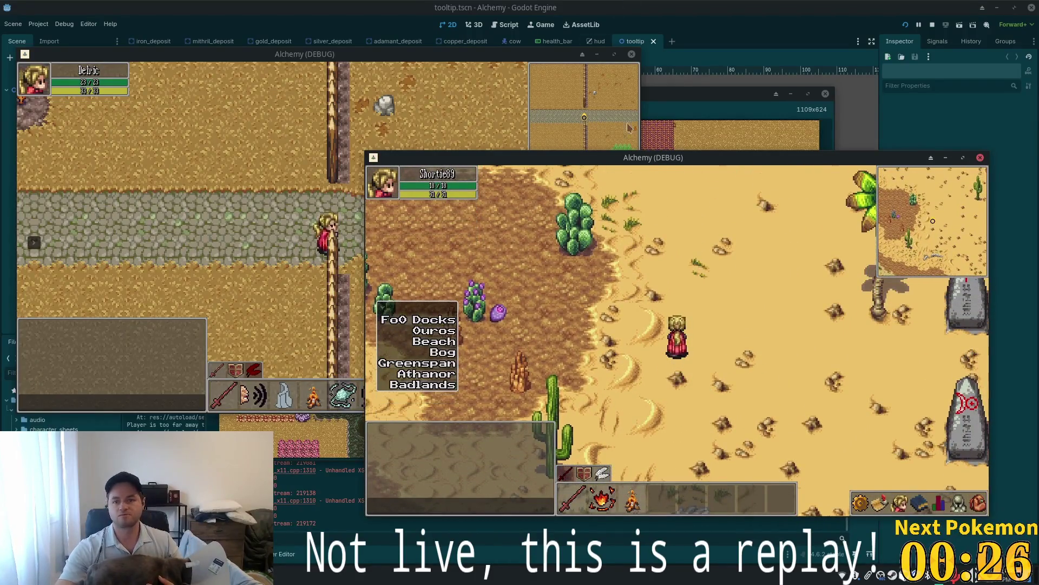
pyautogui.click(786, 27)
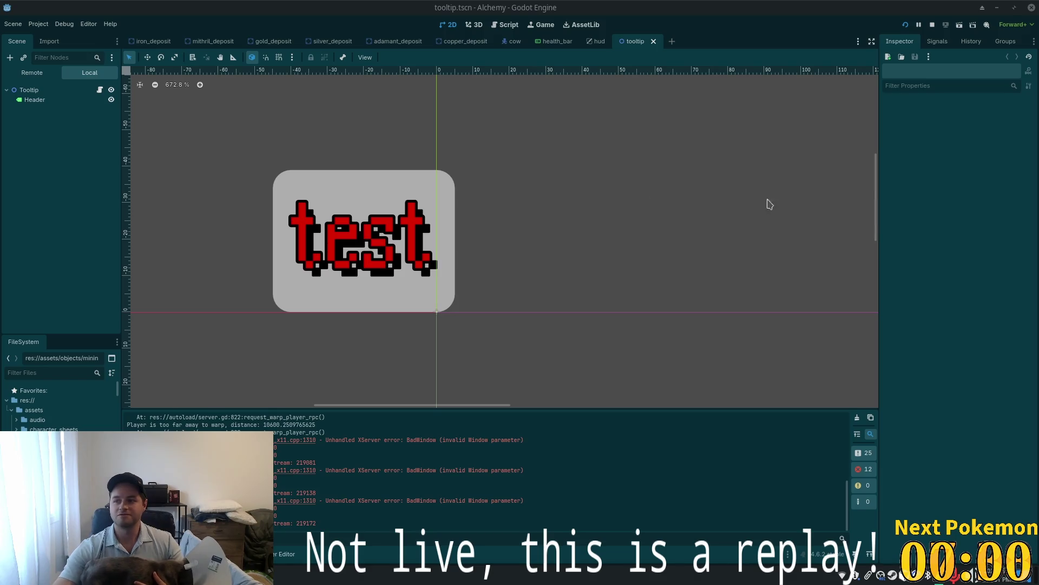
# - Select the iron_deposit scene tab and confirm the prompt to switch to the DoT The Bots project
pyautogui.click(147, 51)
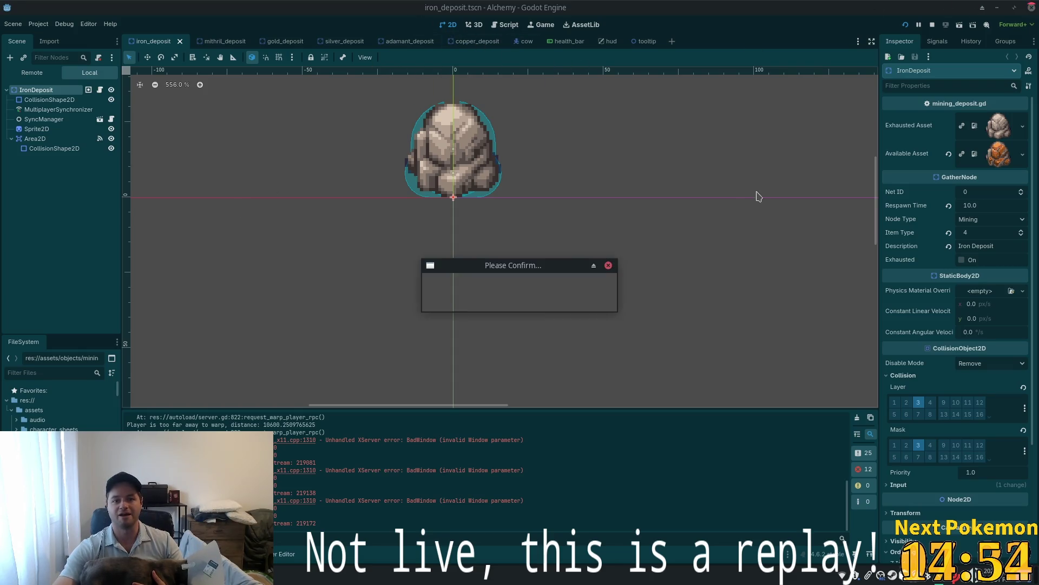
pyautogui.click(557, 299)
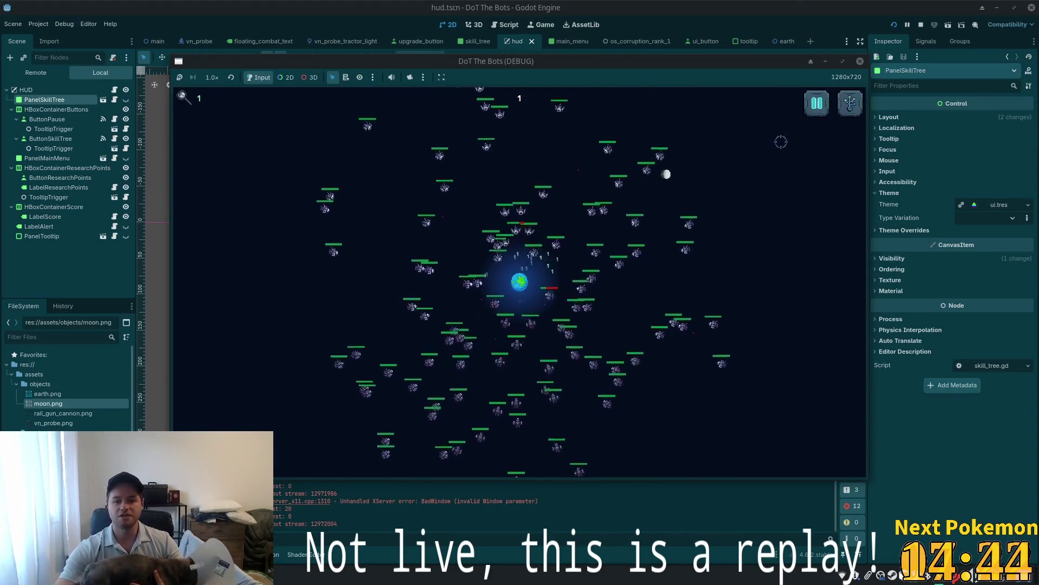
# - Pause the DoT The Bots game, stop it with F8, and relaunch it
pyautogui.click(816, 103)
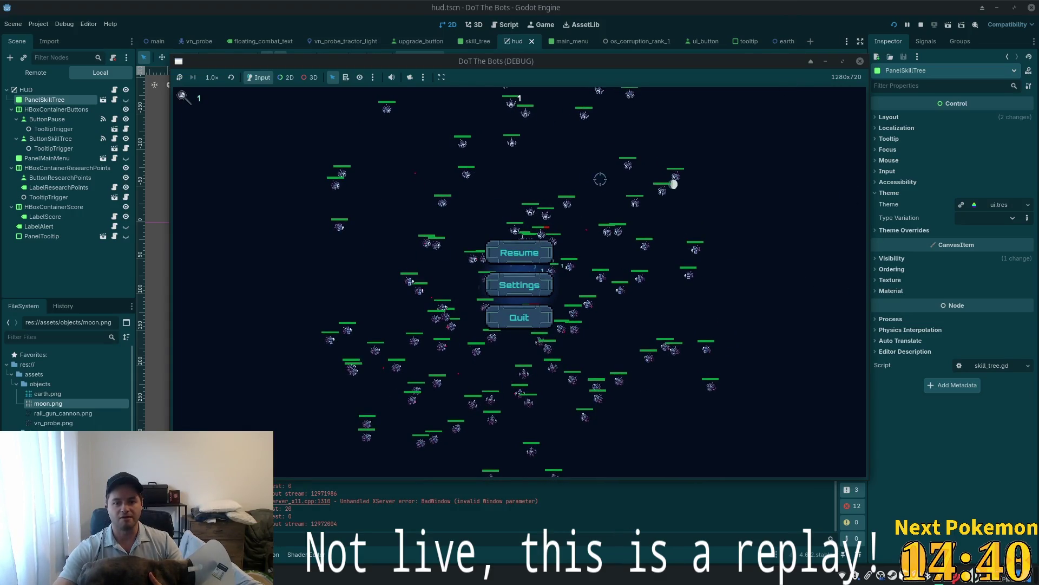
pyautogui.press('F8')
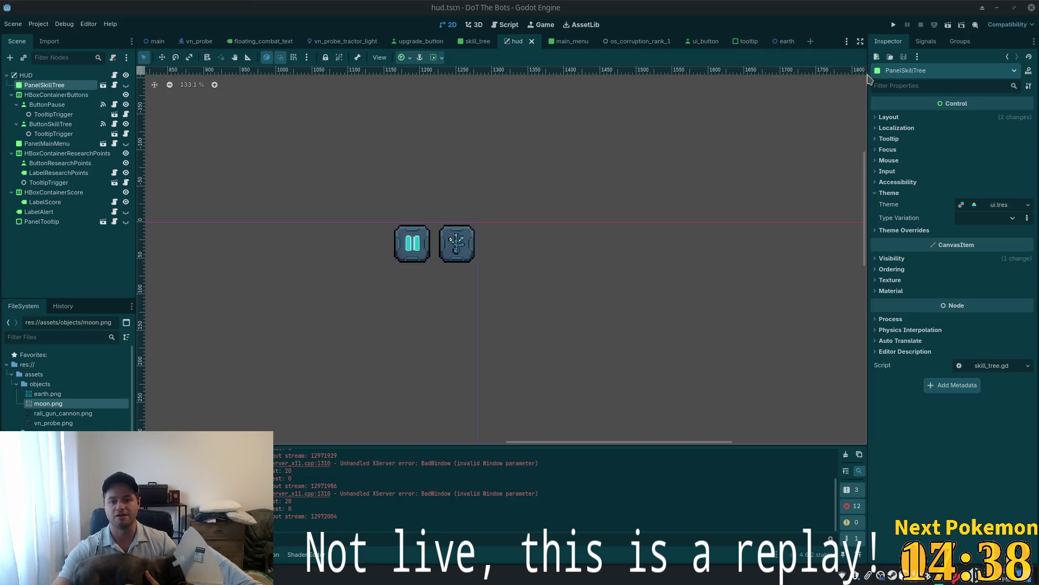
pyautogui.click(894, 24)
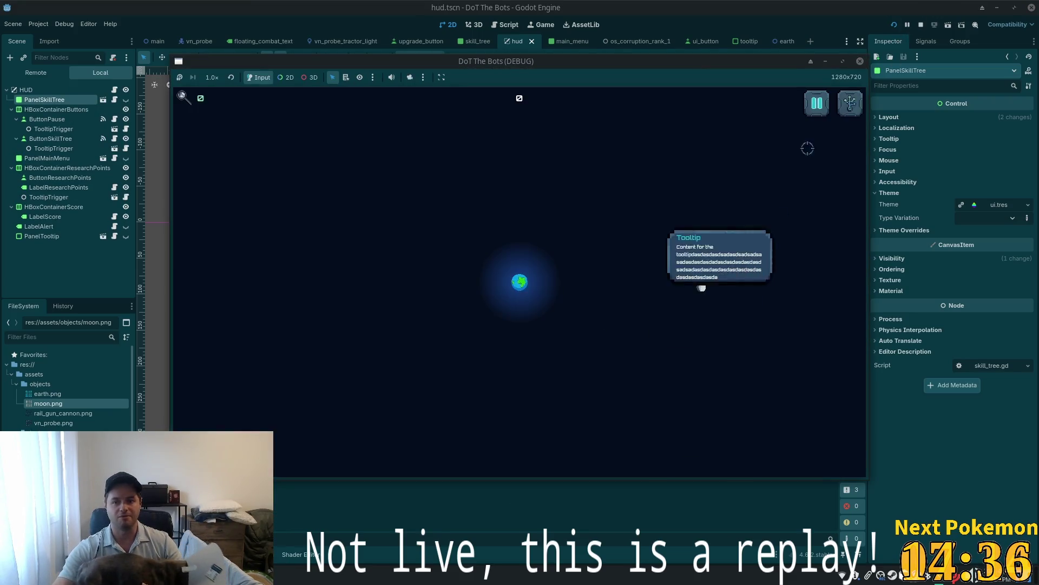
# - Toggle the Skill Tree panel, showing Next Upgrade Cost: 20, open and closed several times
pyautogui.click(847, 108)
pyautogui.click(818, 119)
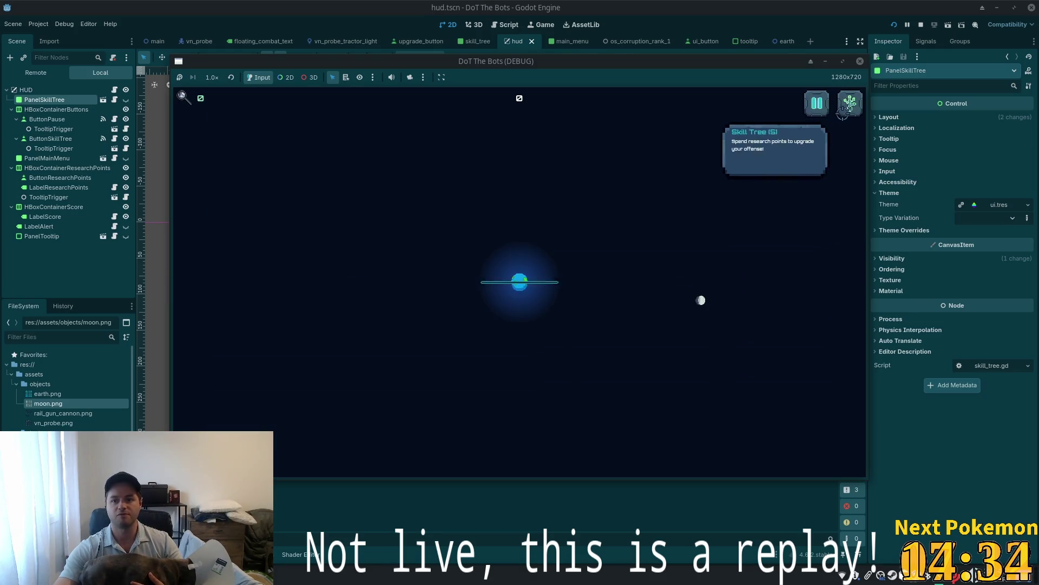
pyautogui.click(833, 121)
pyautogui.click(818, 119)
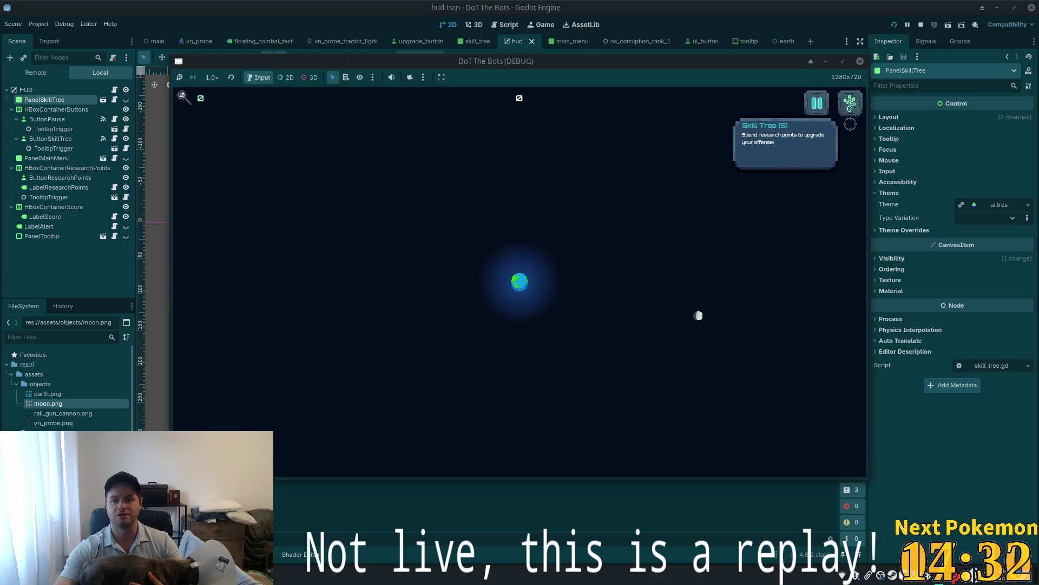
pyautogui.click(847, 108)
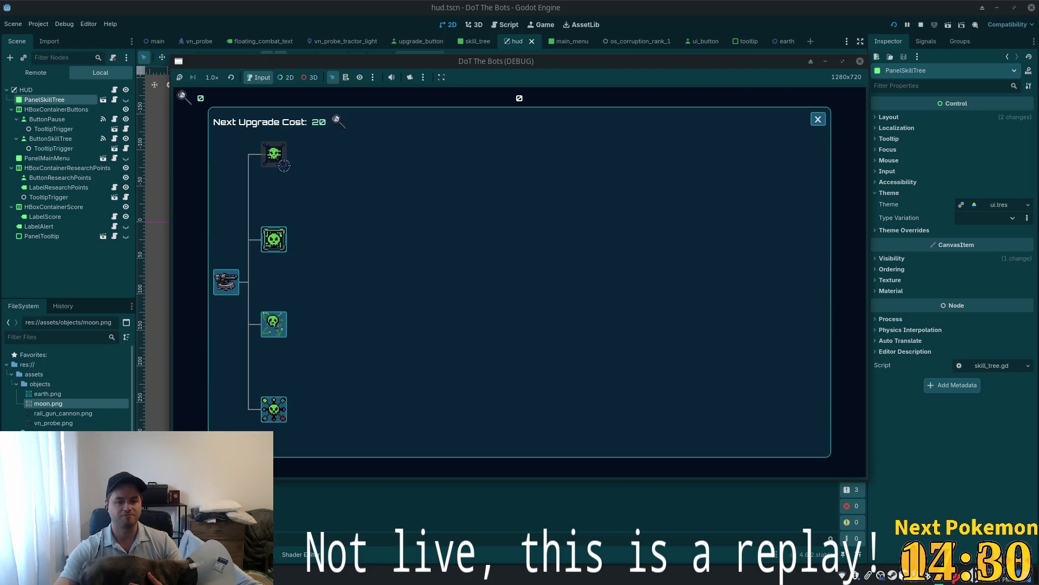
pyautogui.click(818, 119)
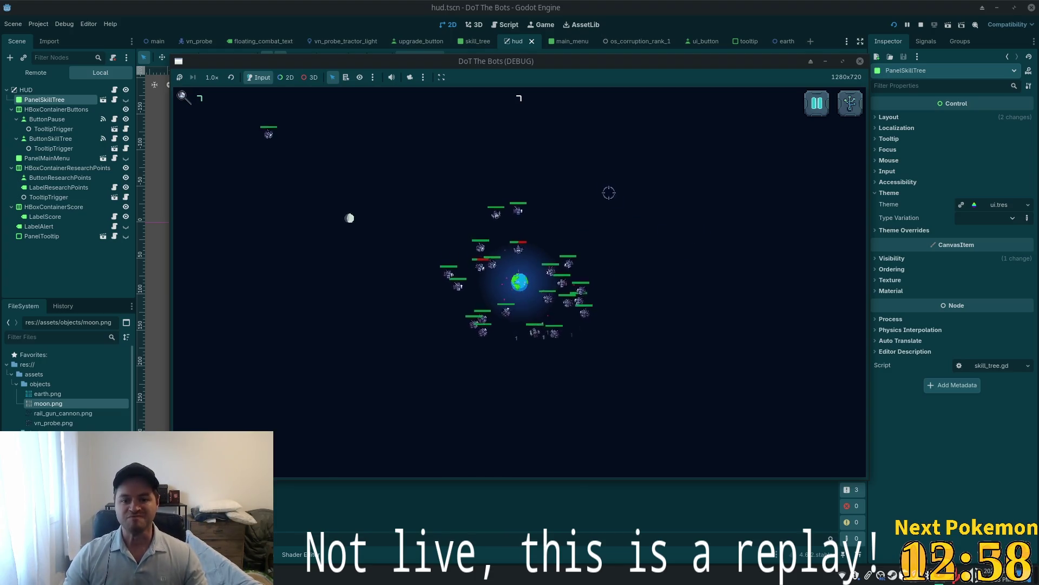
# - Stop the DoT The Bots debug run with F8
pyautogui.press('F8')
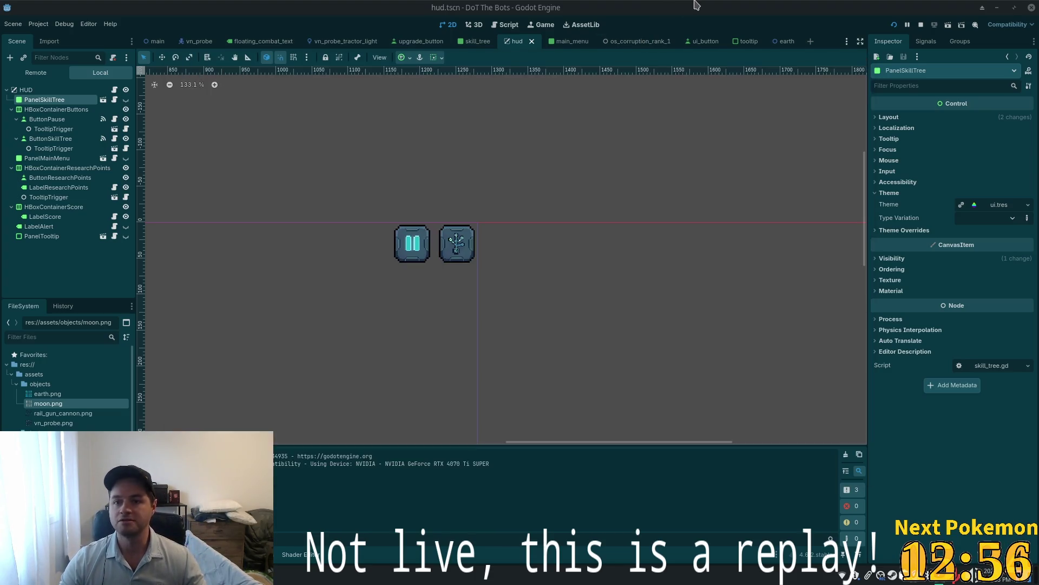
# - Select PanelMainMenu in the hud scene tree, then open PanelSkillTree's skill_tree.gd script
pyautogui.scroll(-5, 330, 246)
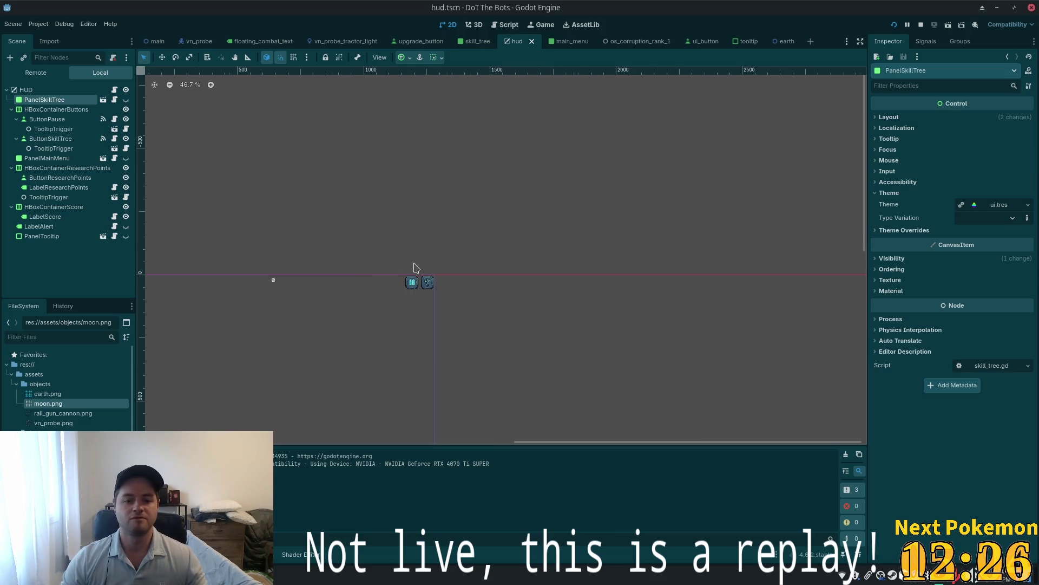
pyautogui.scroll(-3, 756, 251)
pyautogui.scroll(7, 413, 262)
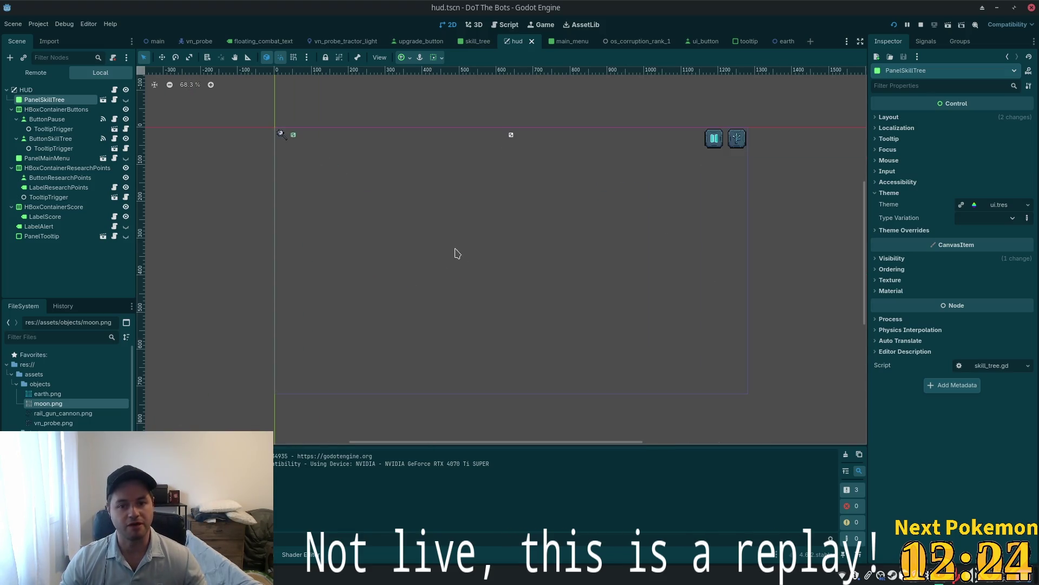
pyautogui.scroll(2, 532, 268)
pyautogui.scroll(-1, 514, 214)
pyautogui.scroll(-2, 638, 93)
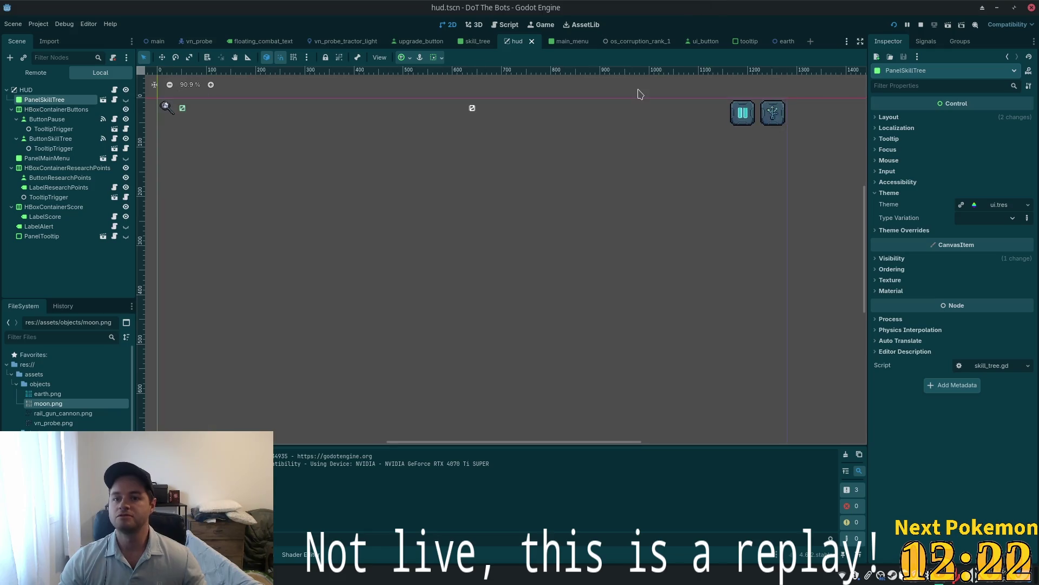
pyautogui.click(57, 187)
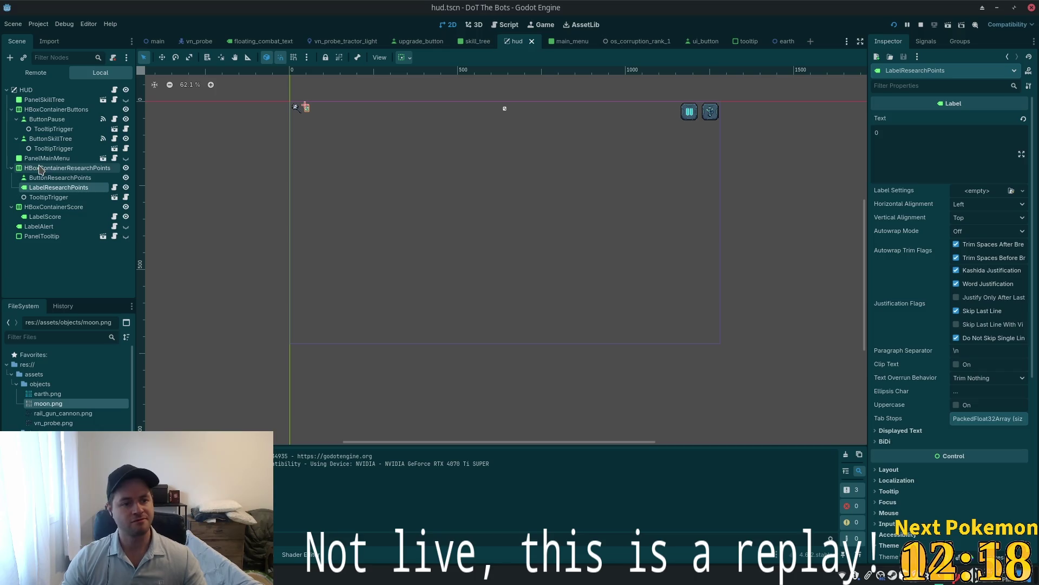
pyautogui.click(68, 168)
pyautogui.click(95, 158)
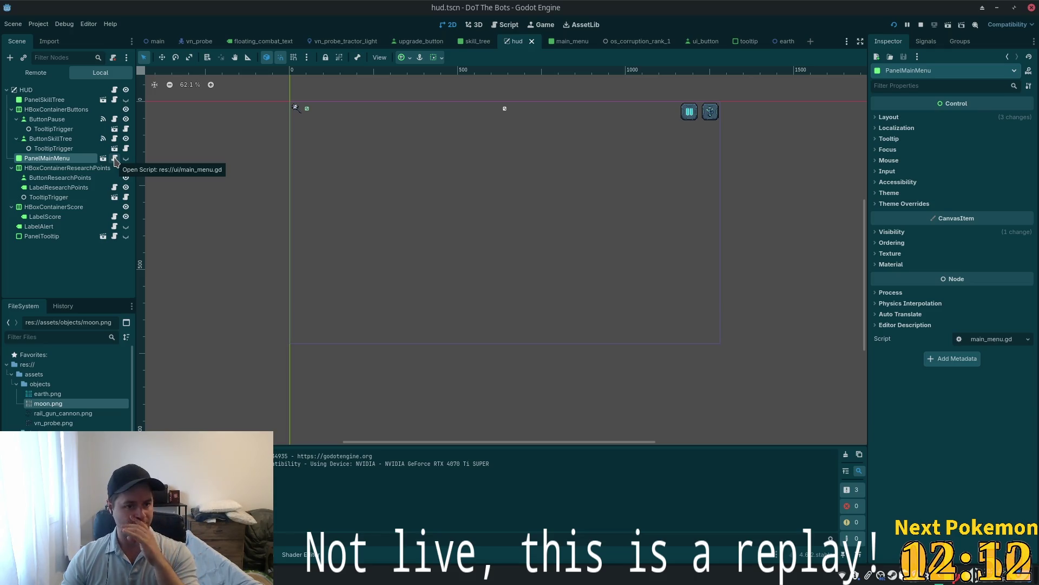
pyautogui.click(114, 99)
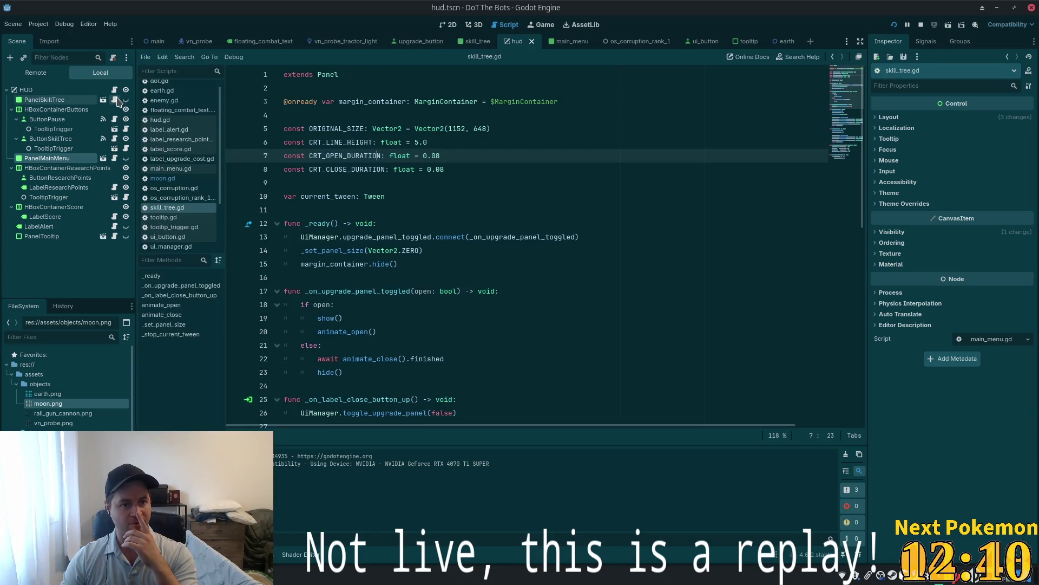
pyautogui.scroll(-10, 445, 162)
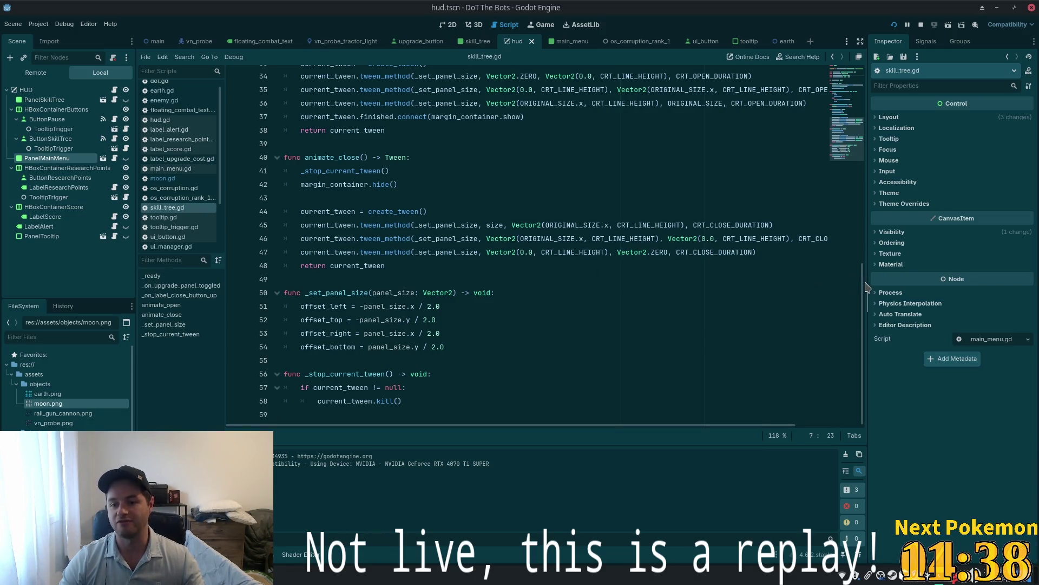
pyautogui.scroll(3, 665, 290)
pyautogui.scroll(8, 665, 290)
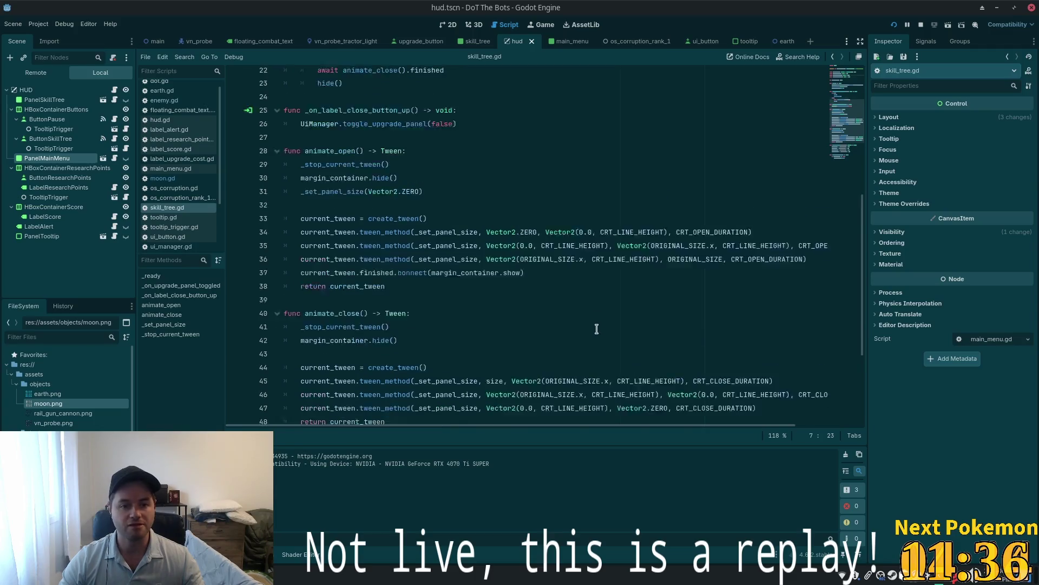
pyautogui.scroll(-2, 591, 326)
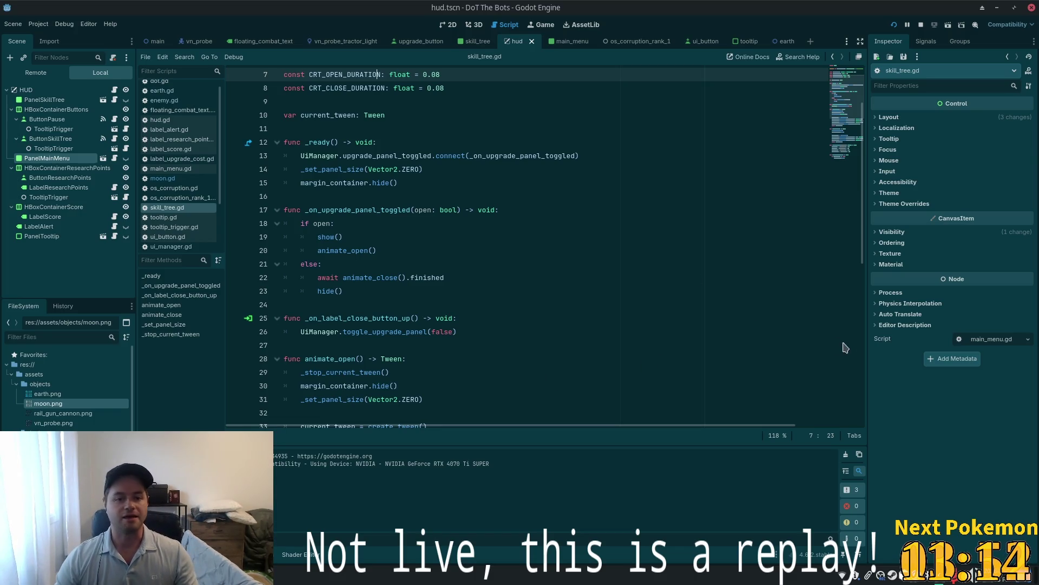
pyautogui.click(467, 255)
pyautogui.scroll(-5, 417, 240)
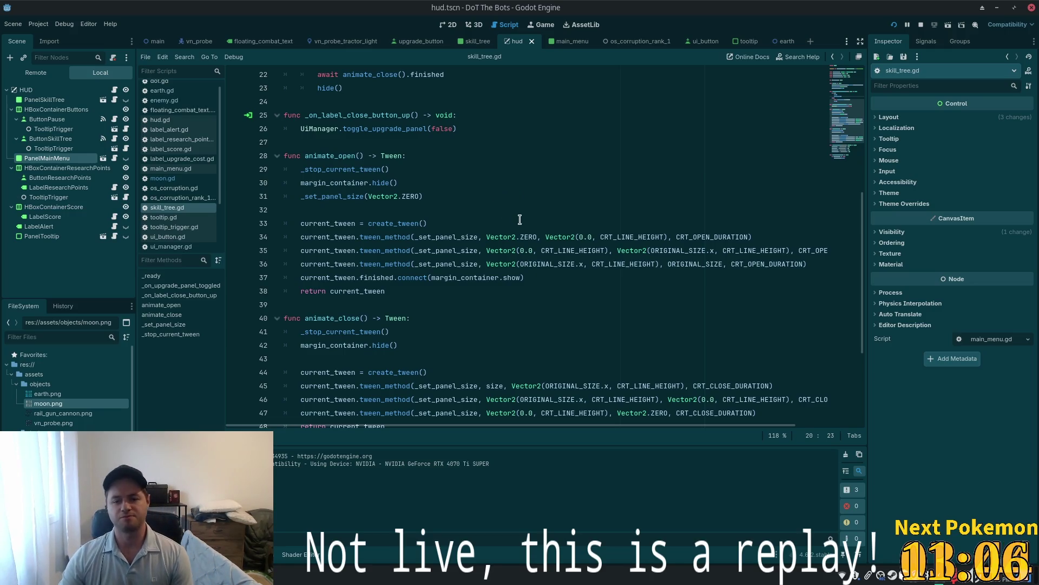
pyautogui.scroll(-3, 440, 202)
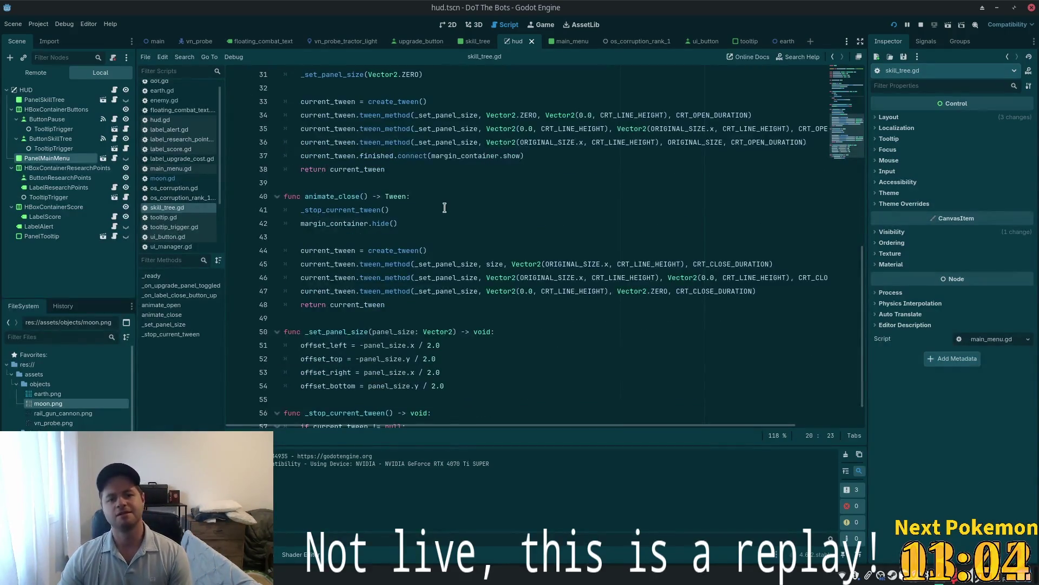
pyautogui.scroll(4, 430, 226)
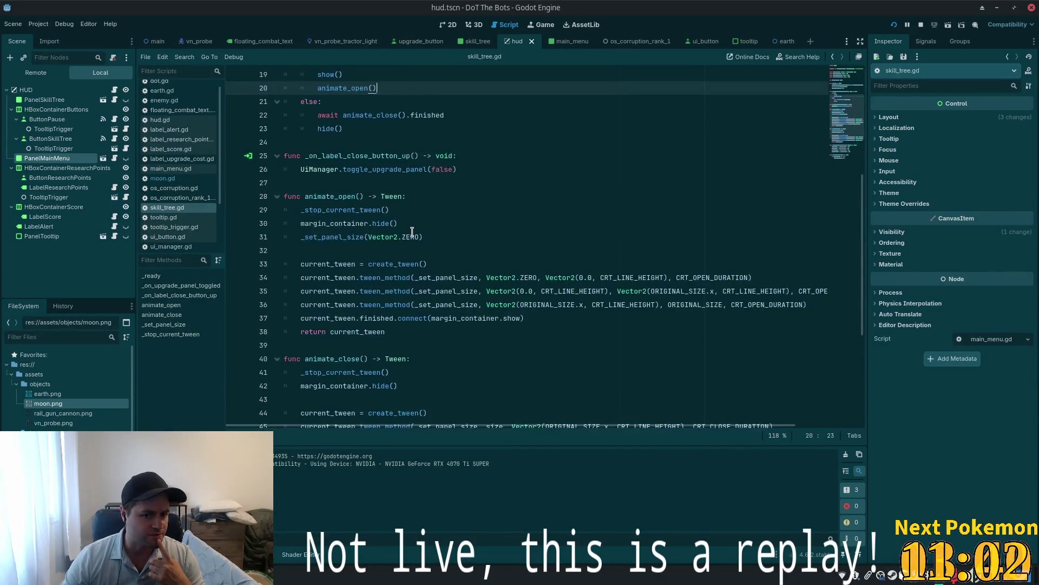
pyautogui.scroll(6, 412, 231)
pyautogui.moveTo(408, 231)
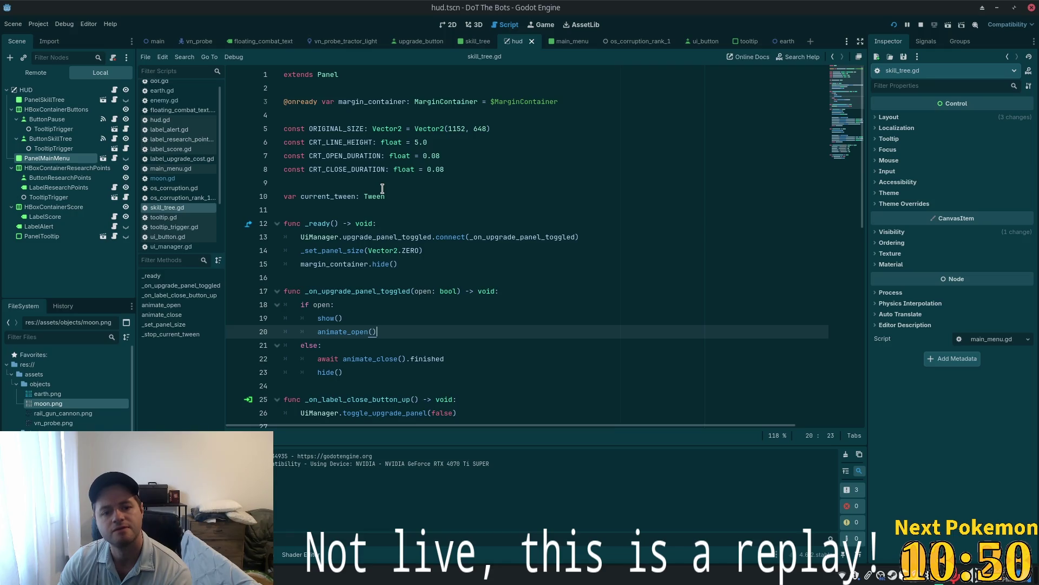
pyautogui.scroll(-4, 477, 220)
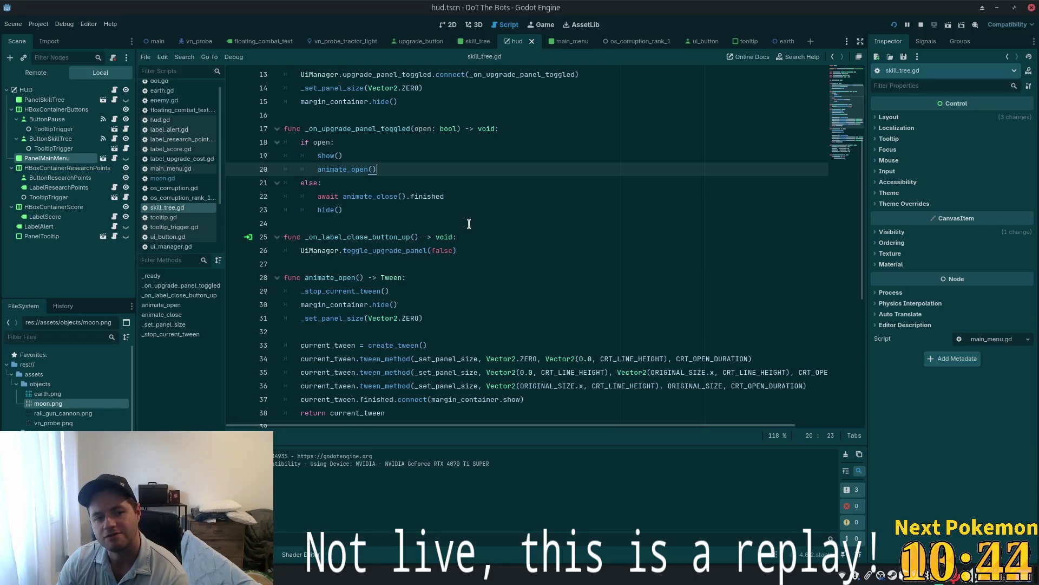
pyautogui.scroll(4, 468, 223)
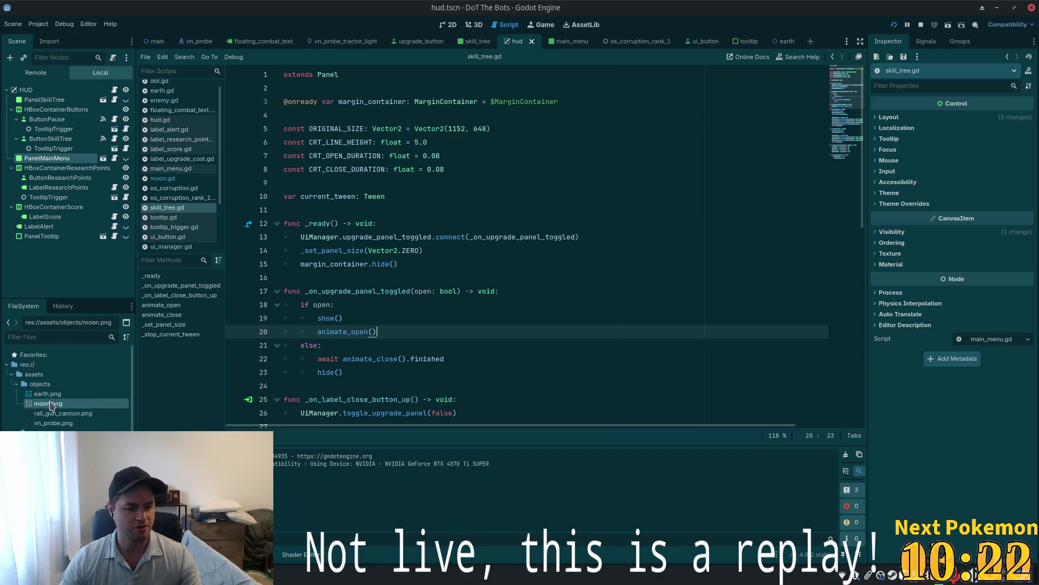
# - Create a new script named animated_panel.gd in the res://classes folder
pyautogui.scroll(-5, 52, 406)
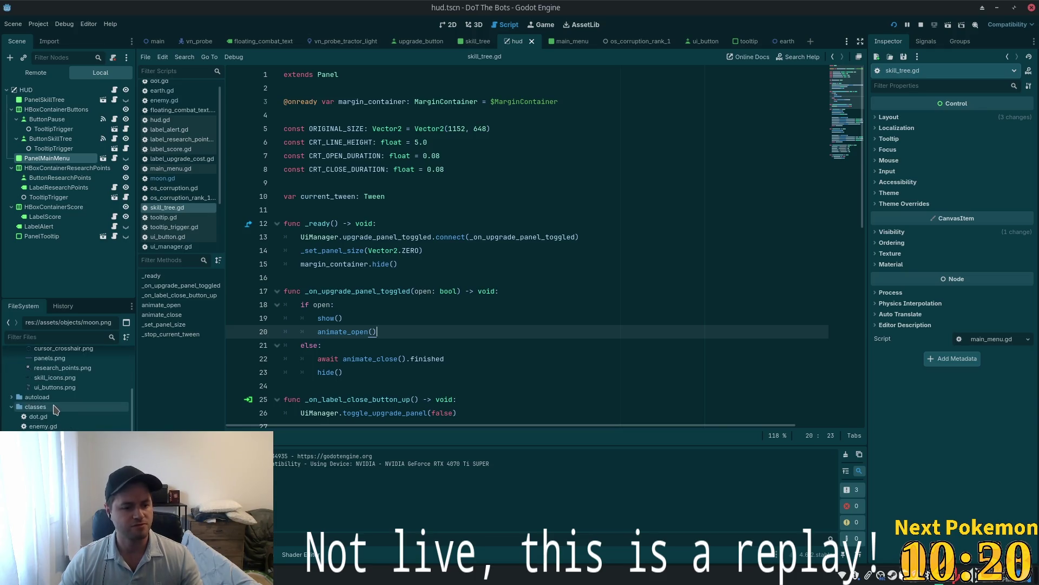
pyautogui.click(54, 410)
pyautogui.rightClick(54, 407)
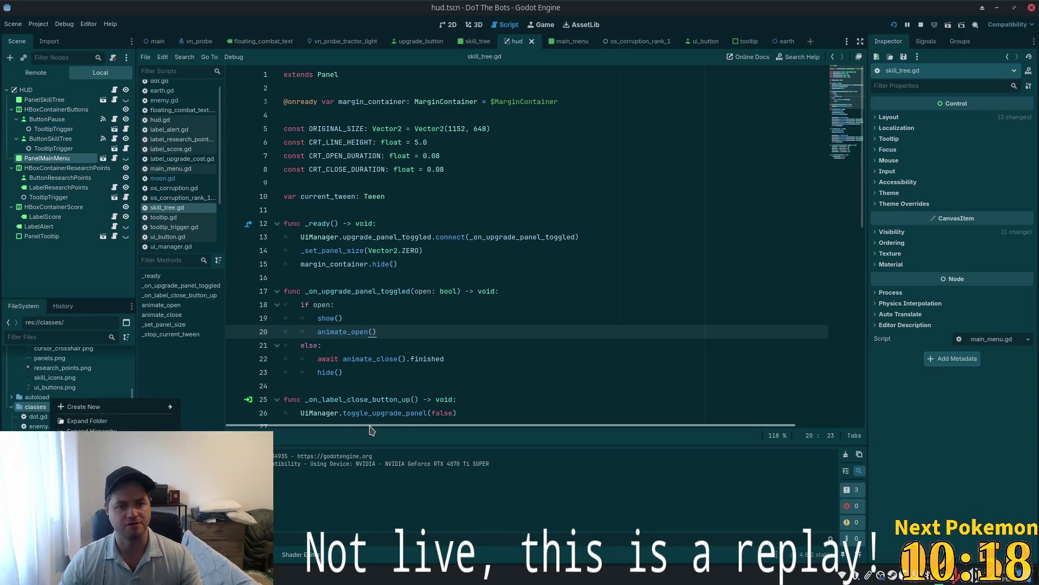
pyautogui.moveTo(167, 411)
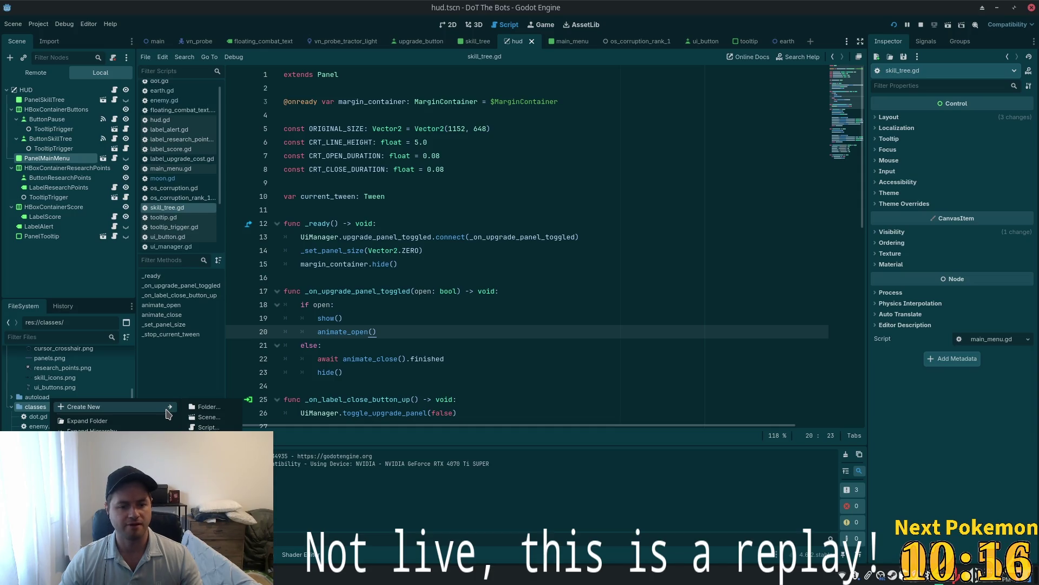
pyautogui.click(208, 427)
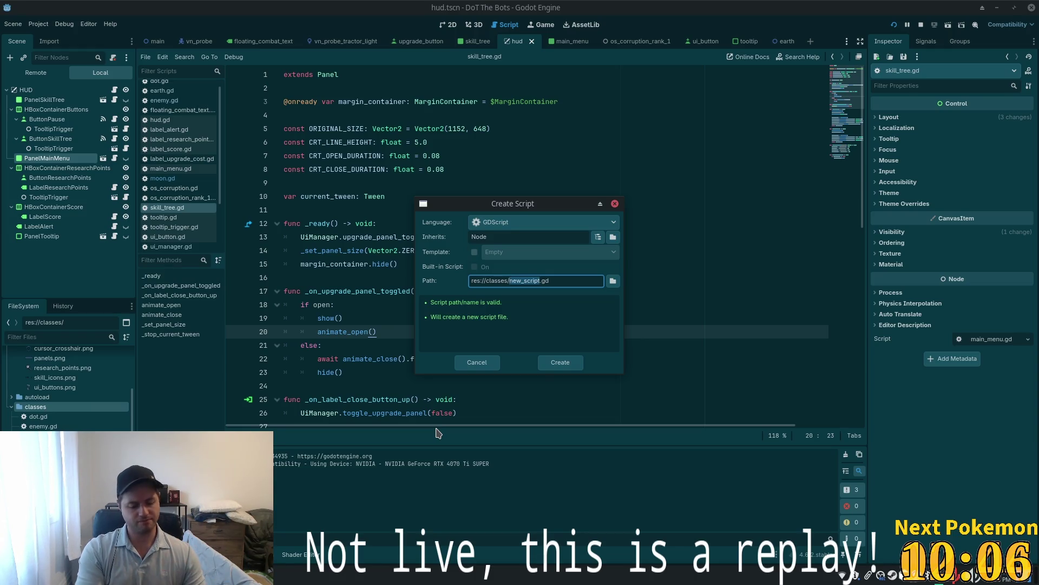
pyautogui.write('animated_')
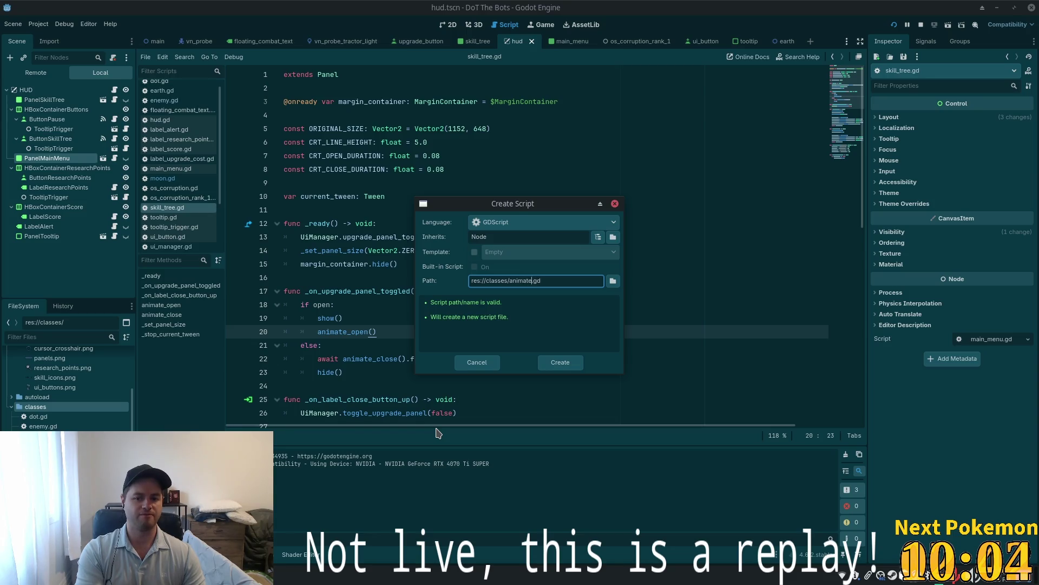
pyautogui.write('panel')
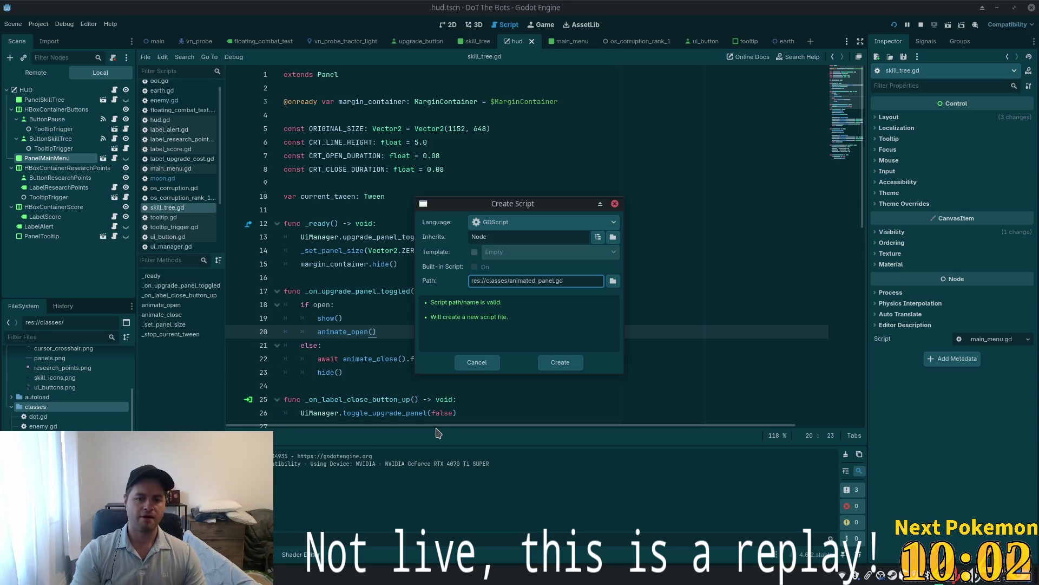
pyautogui.click(562, 364)
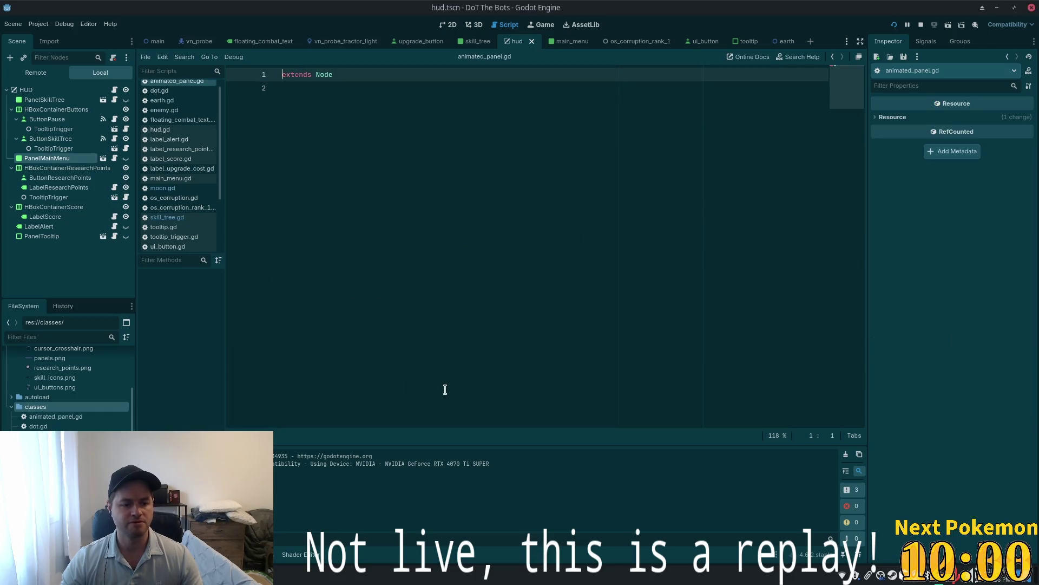
# - Change the base type to Panel and add 'class_name AnimatedPanel' on line 1
pyautogui.doubleClick(326, 74)
pyautogui.write('Panel')
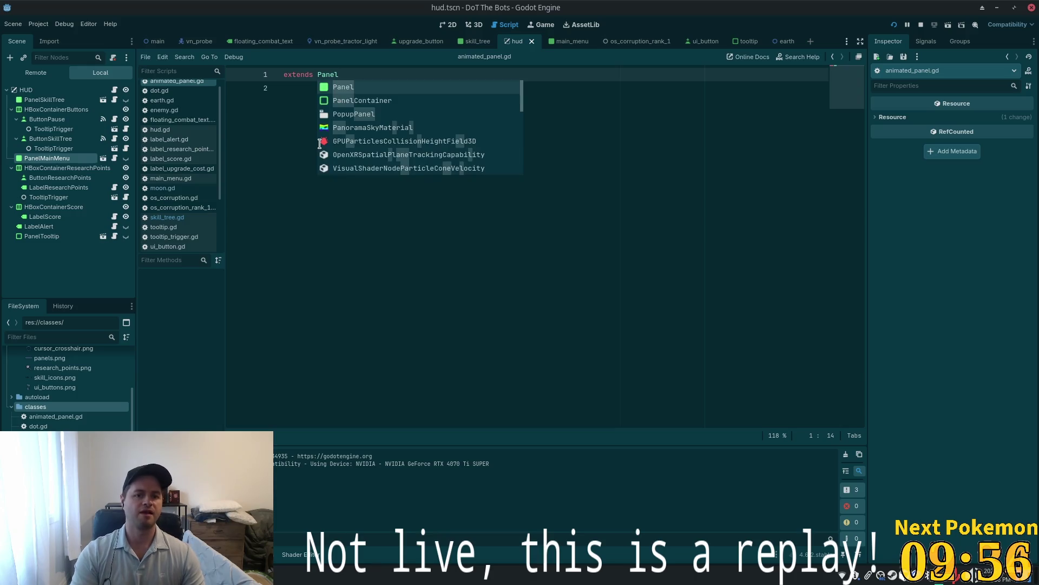
pyautogui.press('Home')
pyautogui.press('Return')
pyautogui.press('Up')
pyautogui.write('class')
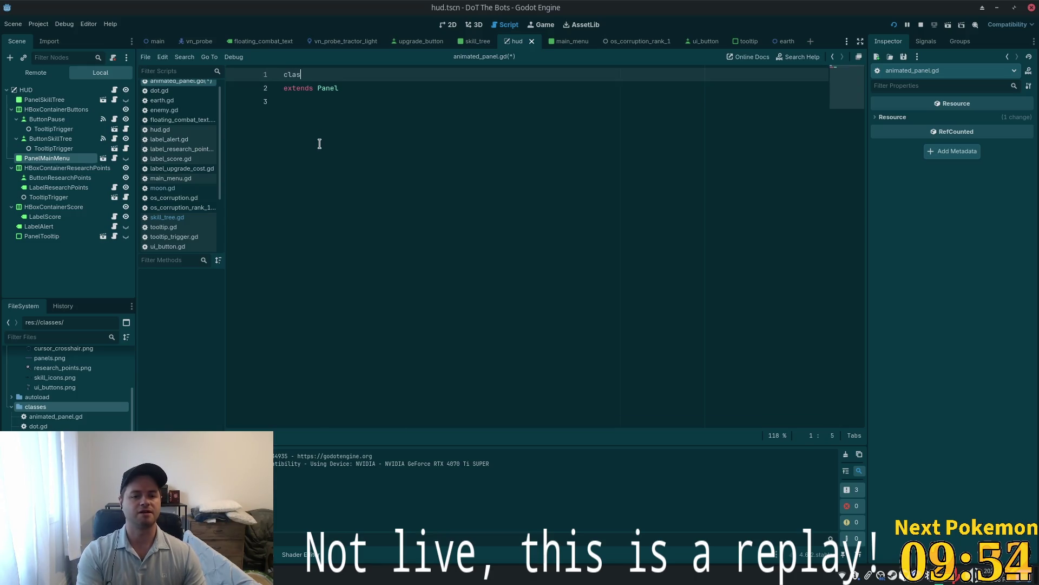
pyautogui.write('_name ')
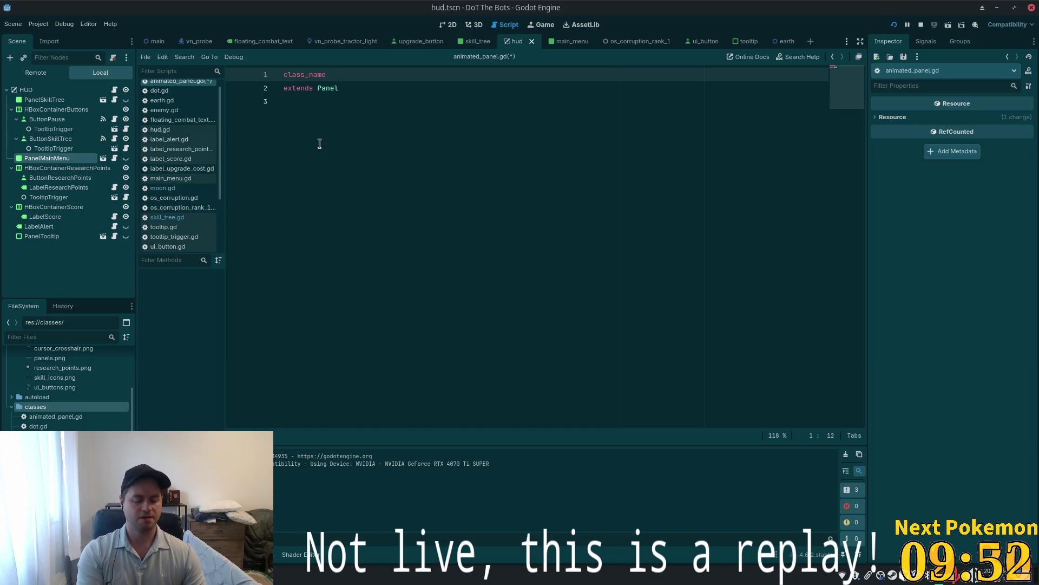
pyautogui.write('AA')
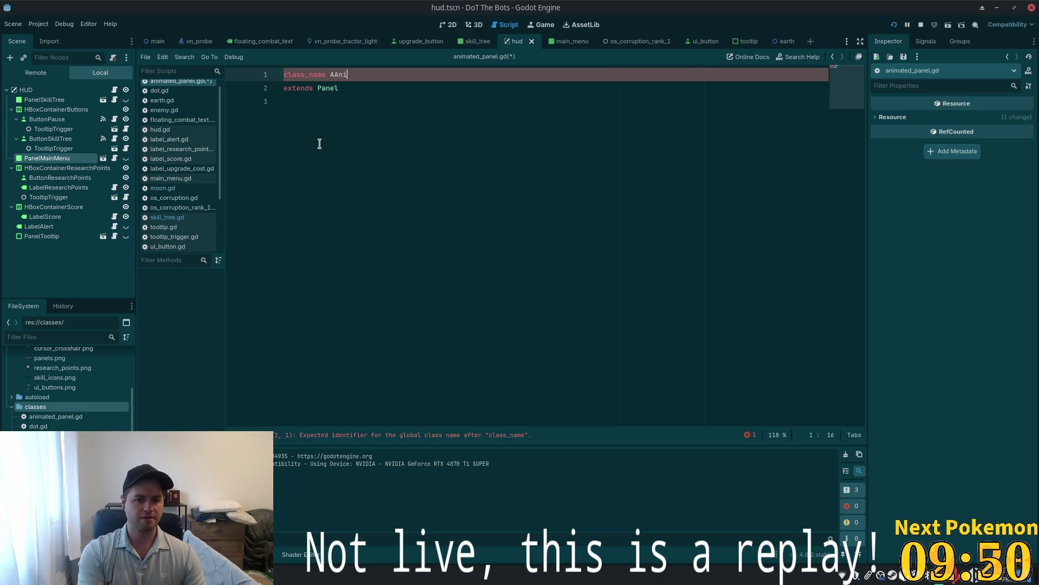
pyautogui.press('BackSpace')
pyautogui.write('nima')
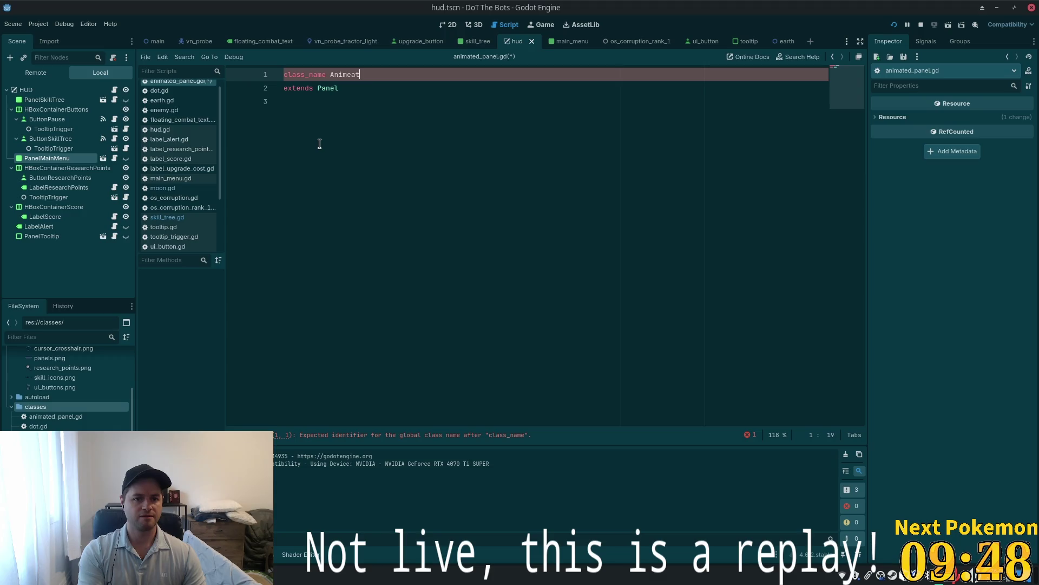
pyautogui.write('tedPanel')
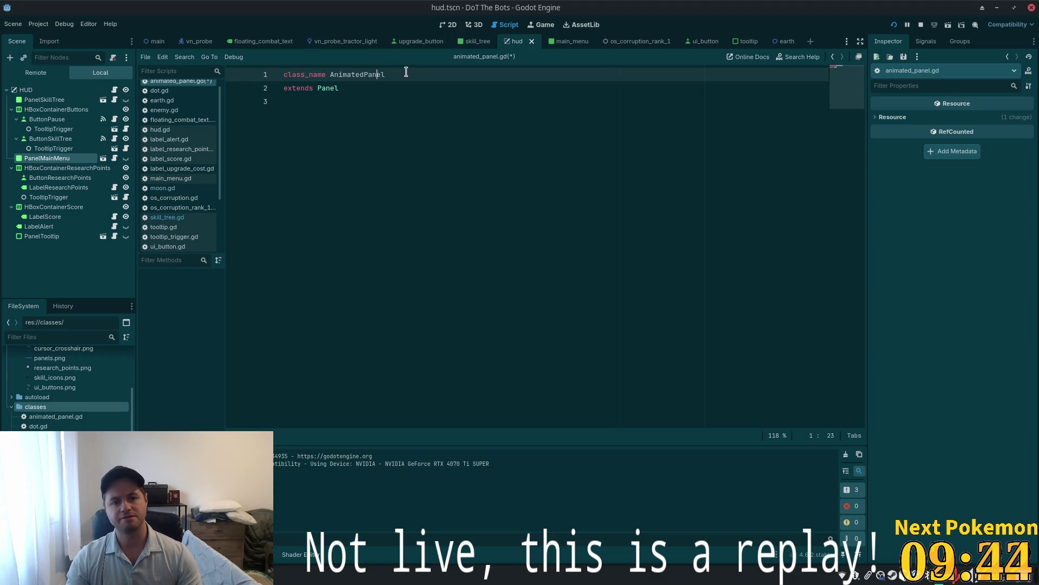
pyautogui.press('Return')
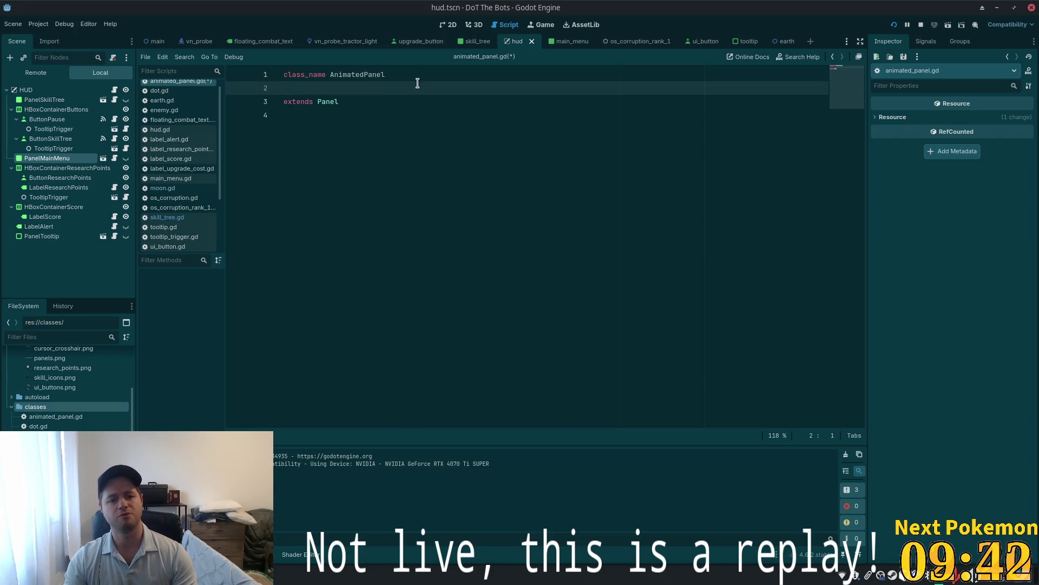
# - Save animated_panel.gd and bring up skill_tree.gd in Cursor
pyautogui.click(390, 124)
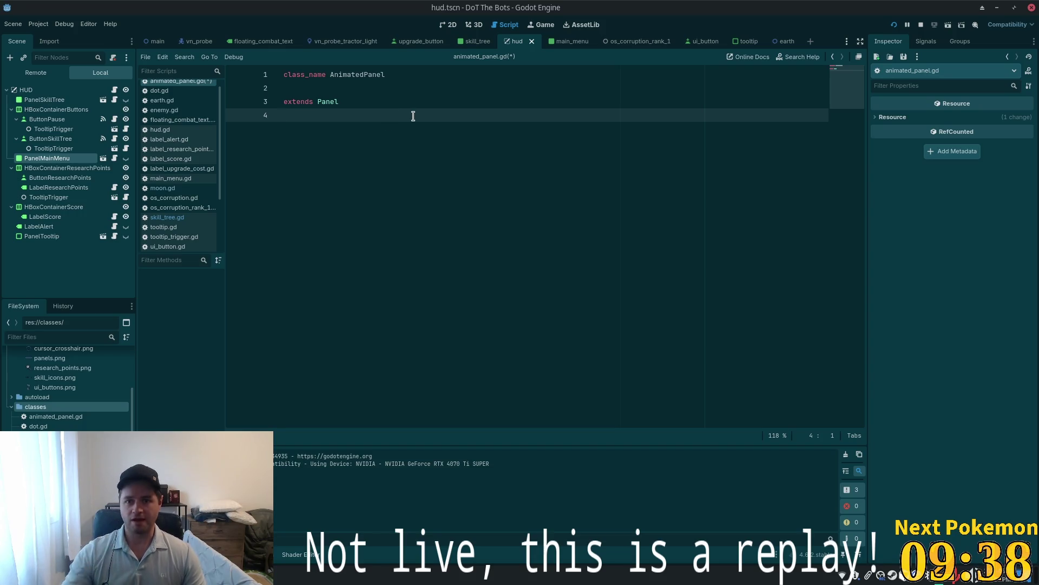
pyautogui.hotkey('ctrl', 's')
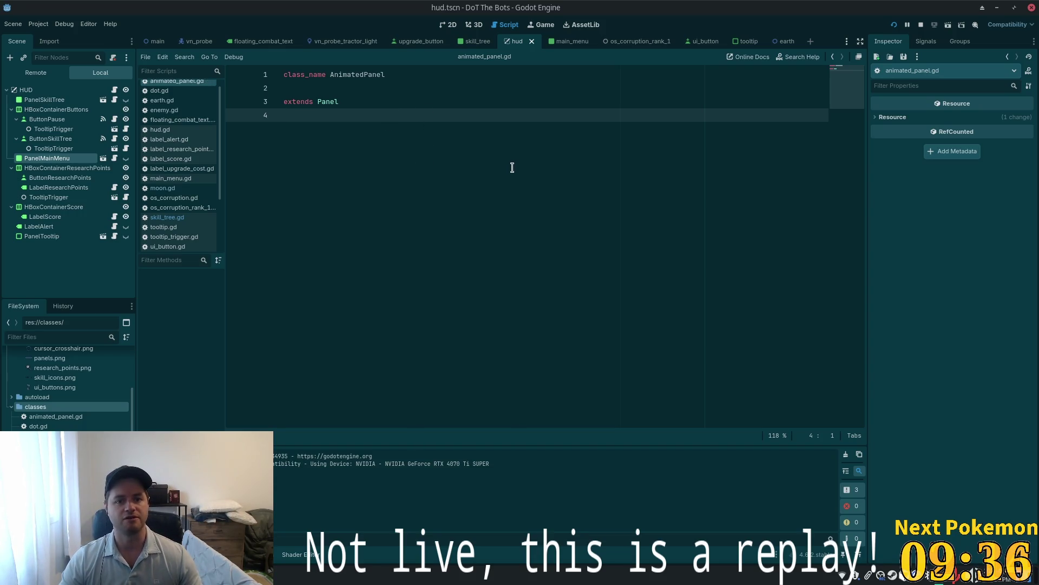
pyautogui.hotkey('alt', 'Tab')
pyautogui.click(569, 163)
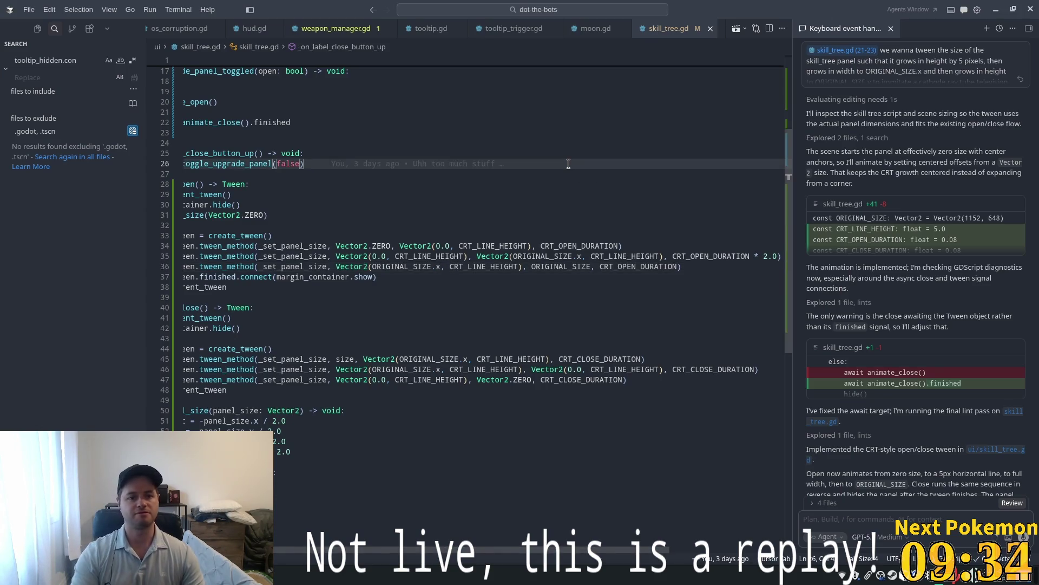
# - Try deleting skill_tree.gd's declarations and retyping its base class, then undo the edits
pyautogui.hscroll(-3, 322, 368)
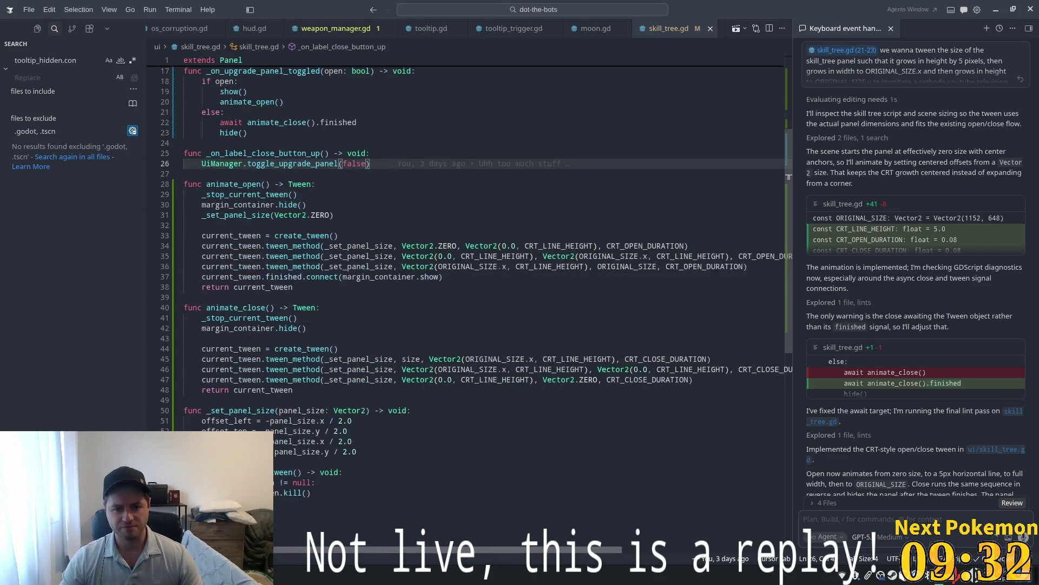
pyautogui.scroll(5, 316, 325)
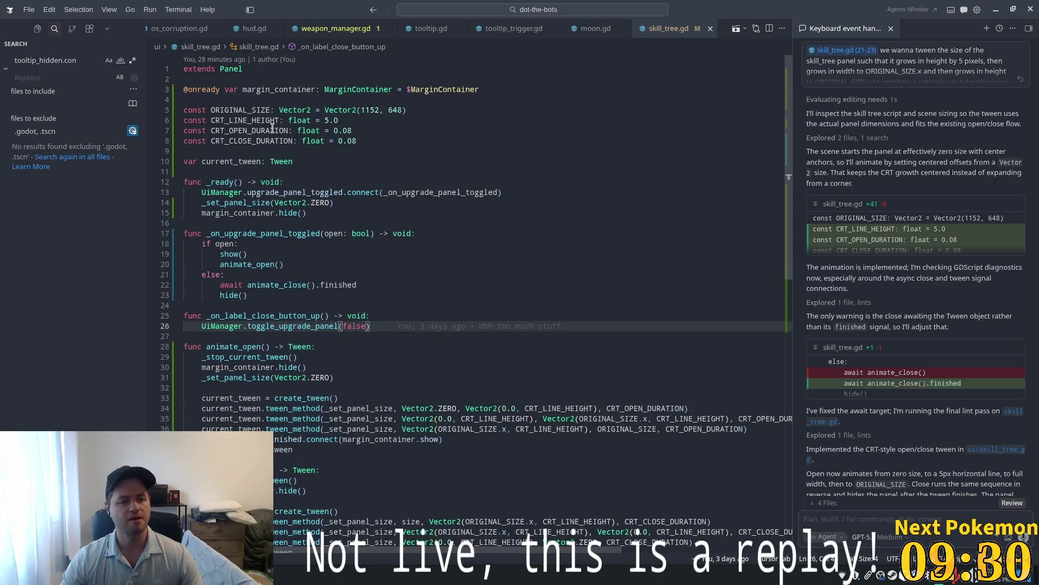
pyautogui.moveTo(434, 142); pyautogui.dragTo(110, 87)
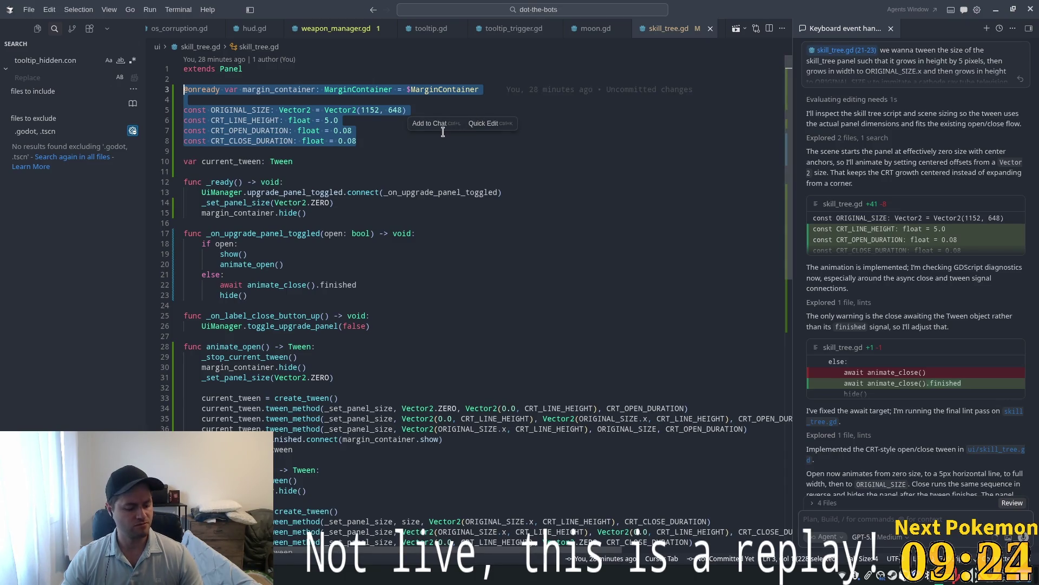
pyautogui.press('BackSpace')
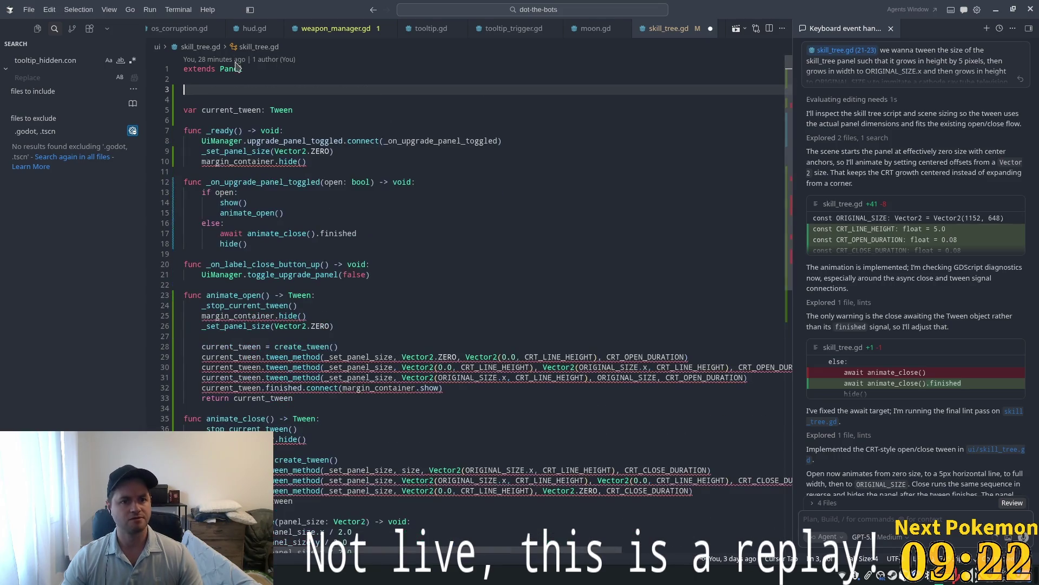
pyautogui.press('BackSpace')
pyautogui.press('BackSpace')
pyautogui.doubleClick(231, 69)
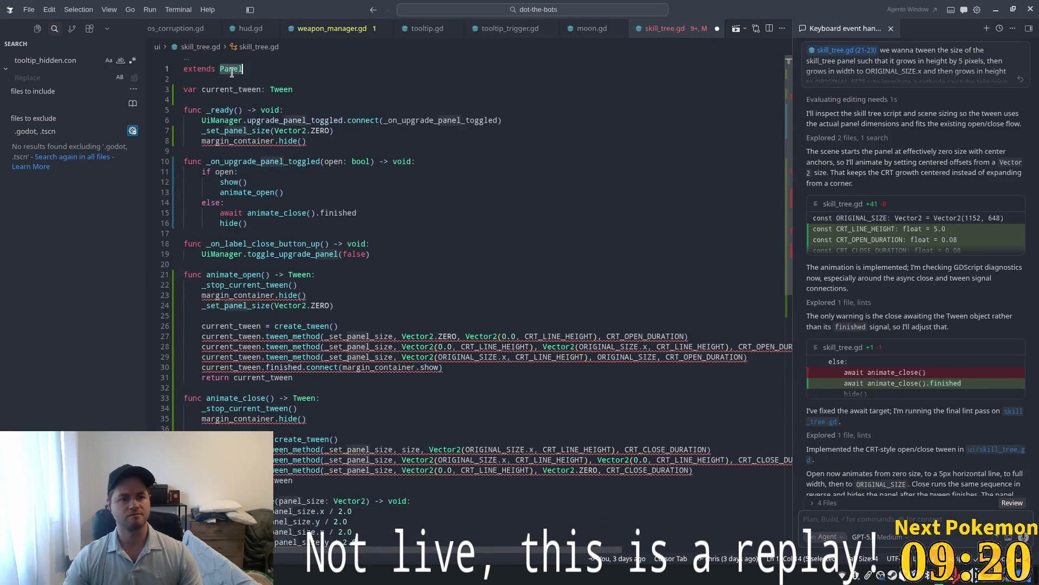
pyautogui.write('Anima')
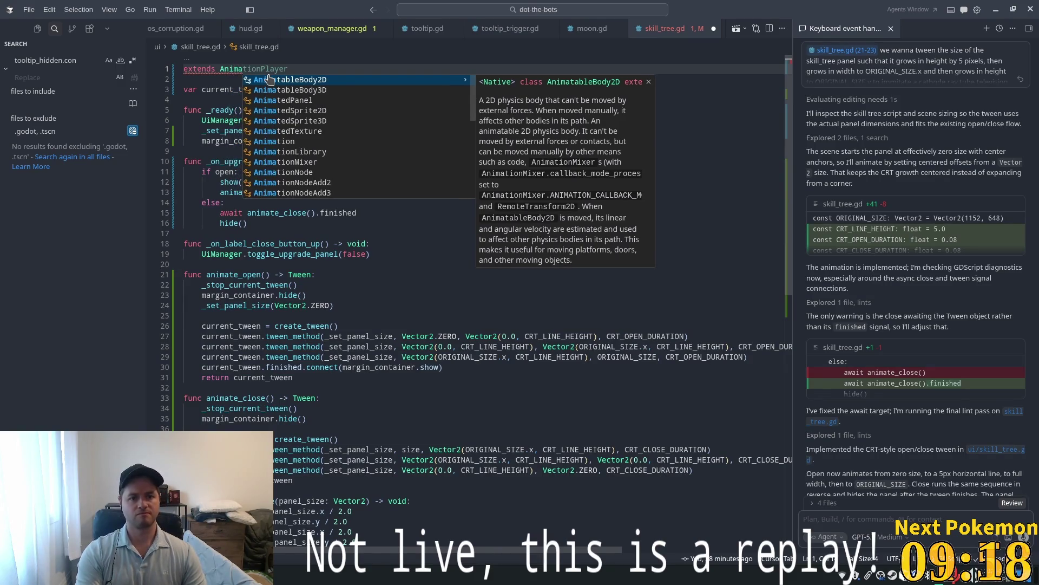
pyautogui.write('tedPa')
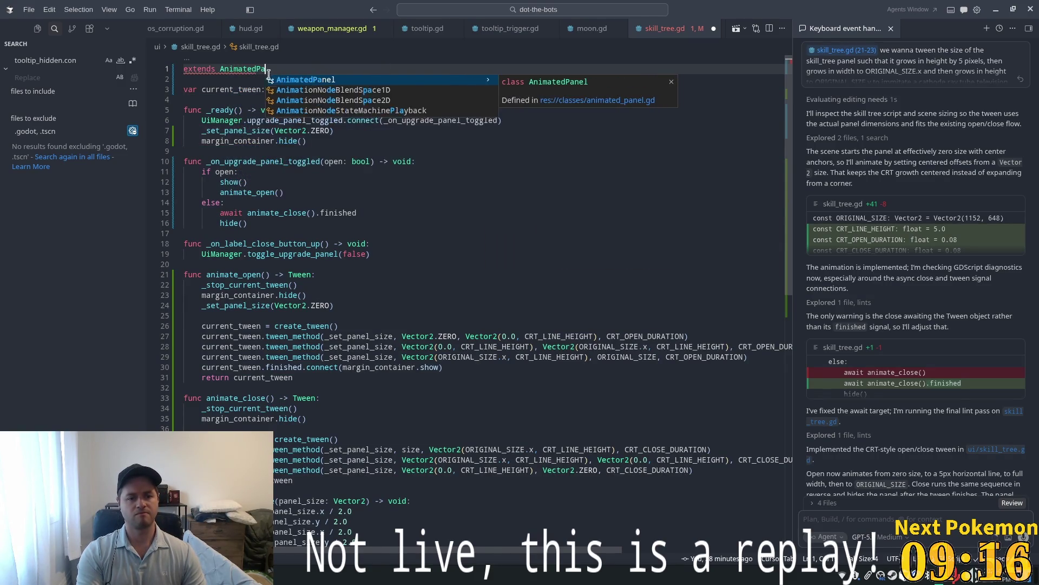
pyautogui.press('BackSpace')
pyautogui.press('BackSpace')
pyautogui.press('BackSpace')
pyautogui.write('rd')
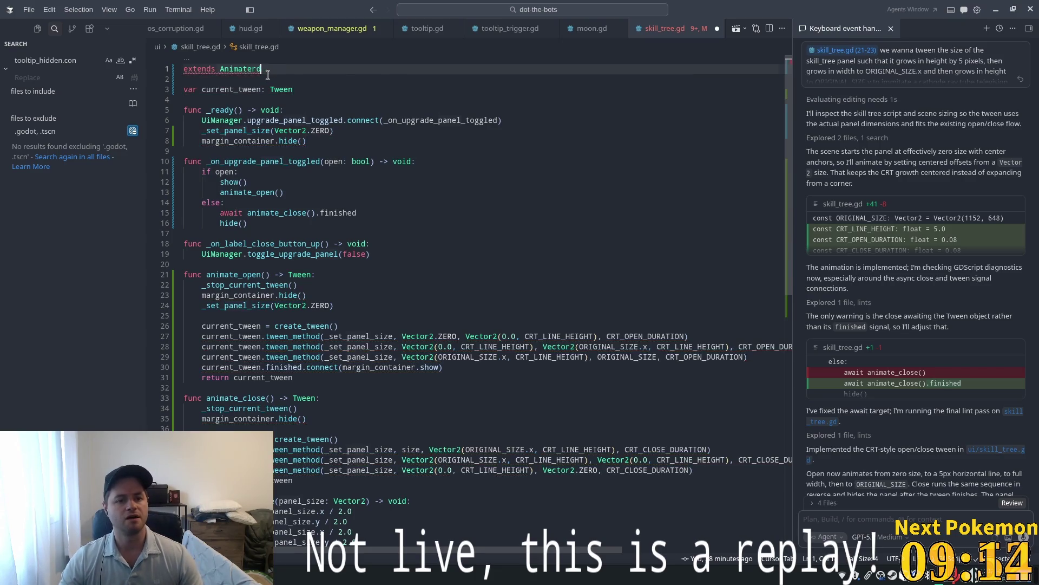
pyautogui.hotkey('ctrl', 'z')
pyautogui.hotkey('ctrl', 'z')
pyautogui.hotkey('ctrl', 'z')
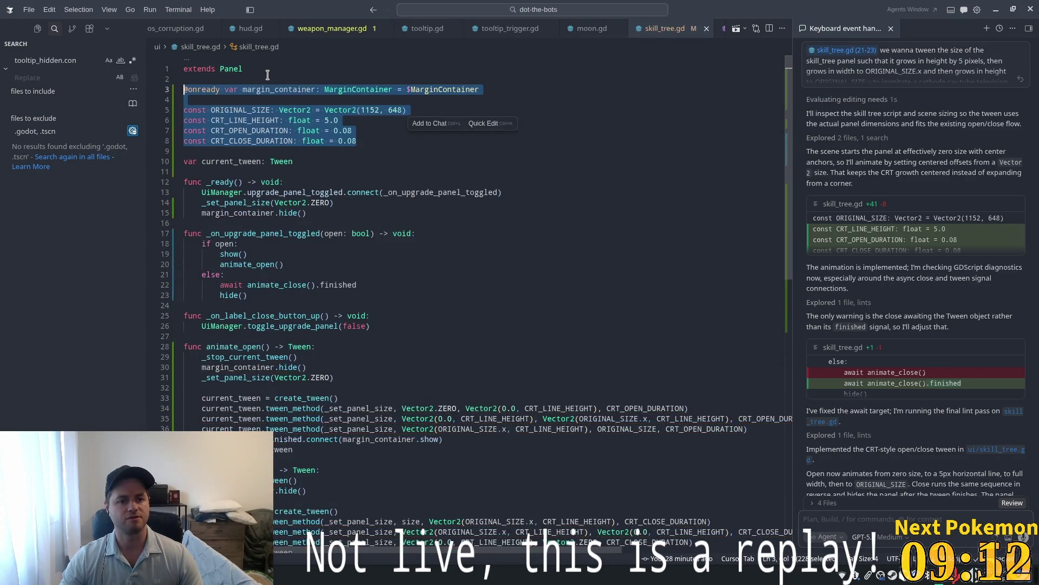
# - Run the game in Godot, stop it, and return to Cursor
pyautogui.hotkey('alt', 'Tab')
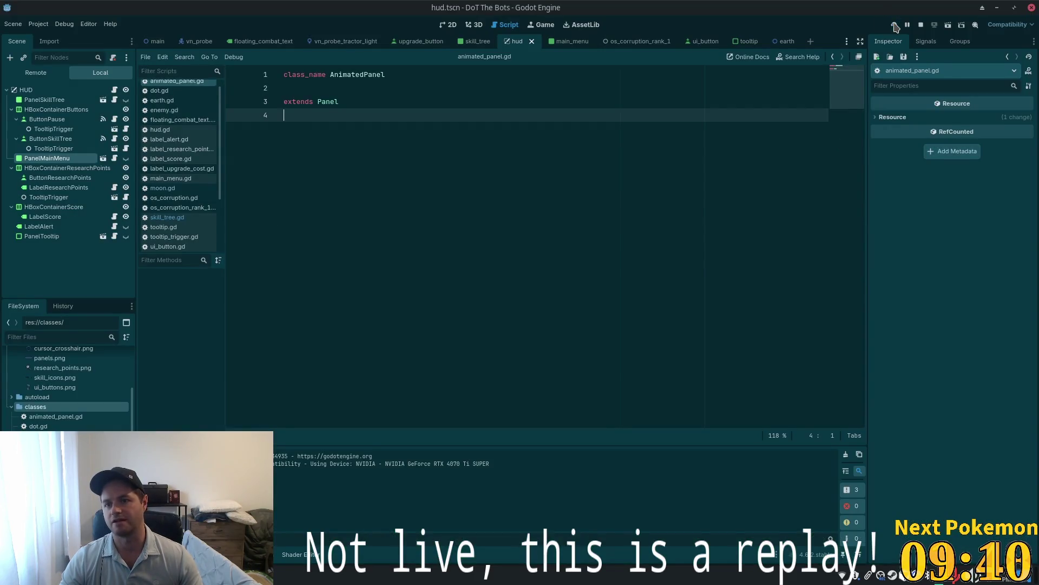
pyautogui.click(895, 25)
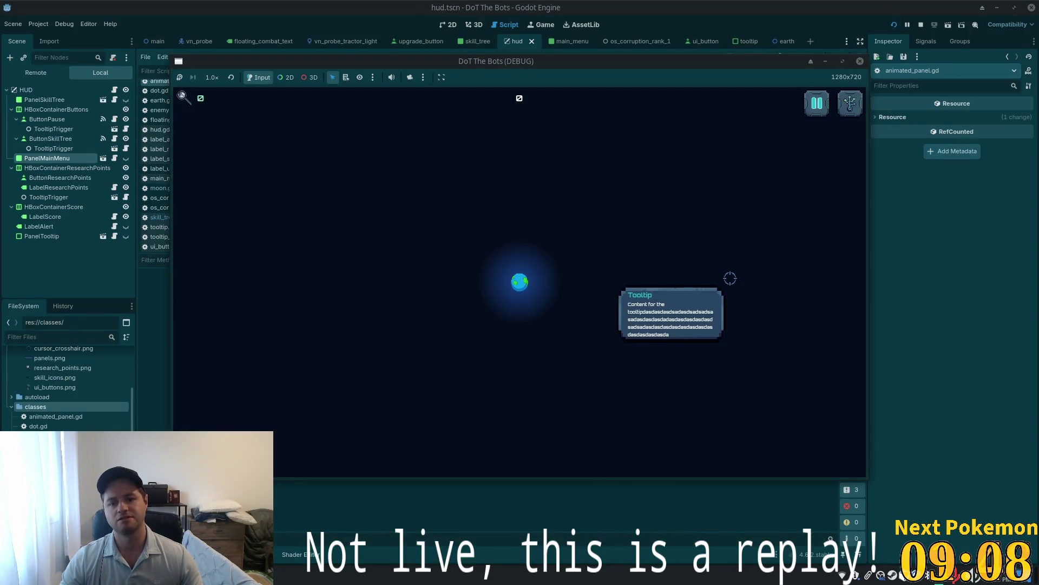
pyautogui.press('F8')
pyautogui.hotkey('alt', 'Tab')
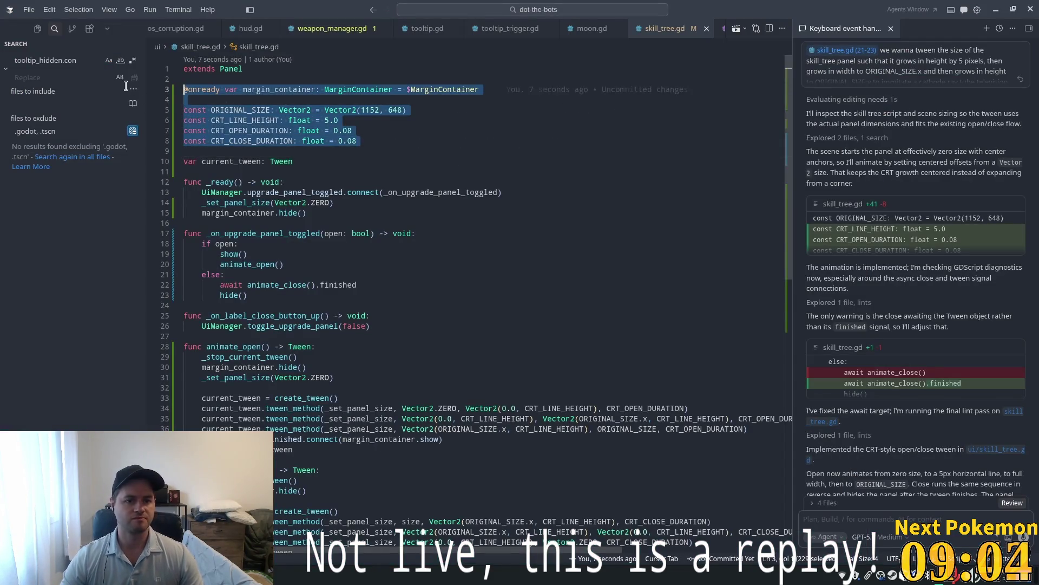
# - Revert line 35's open-duration multiplier to CRT_OPEN_DURATION * 2.0
pyautogui.hotkey('ctrl', 'z')
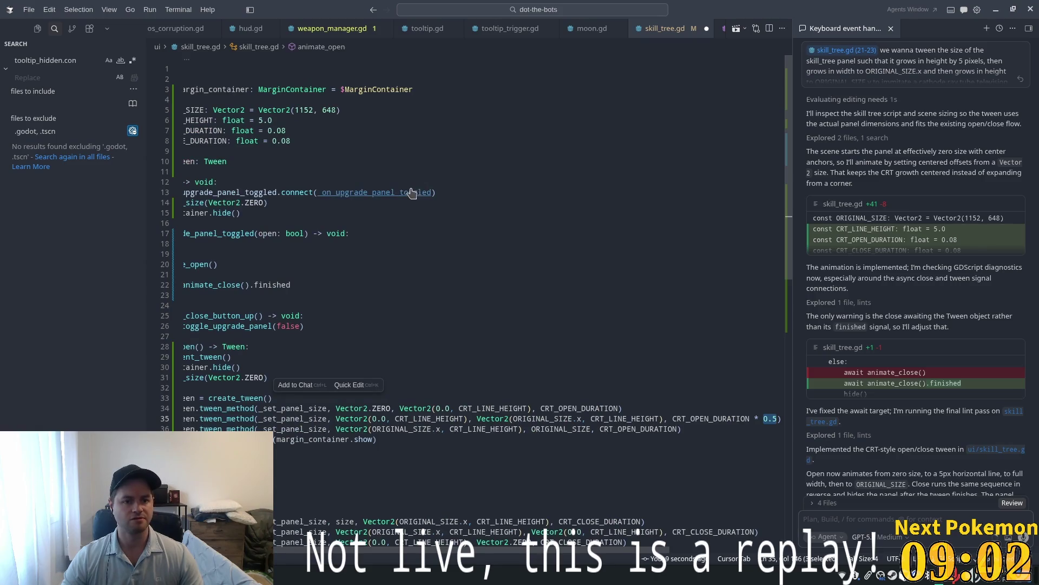
pyautogui.hscroll(-5, 494, 244)
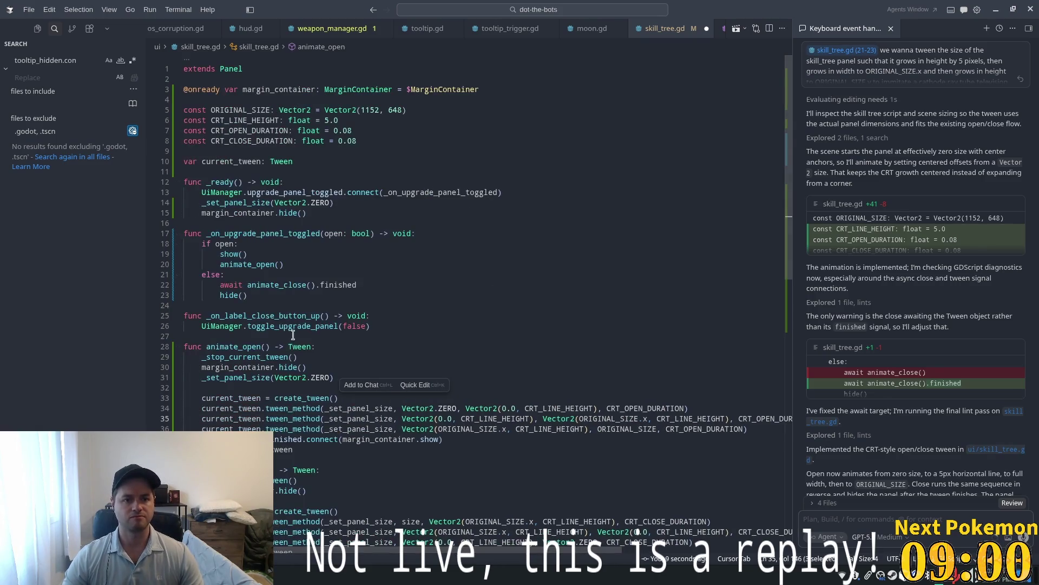
pyautogui.hotkey('ctrl', 'shift', 'z')
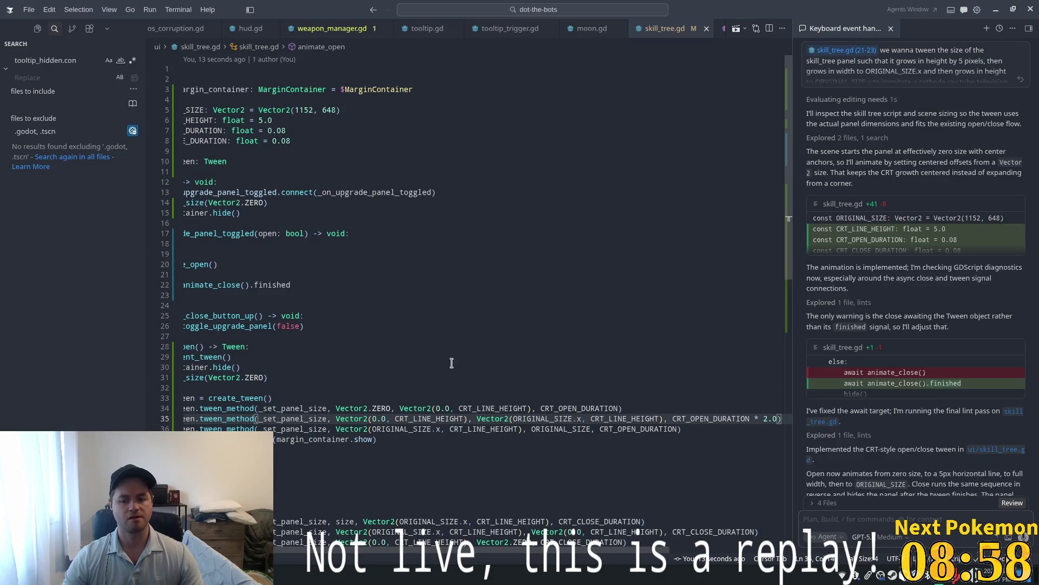
pyautogui.hscroll(-5, 476, 550)
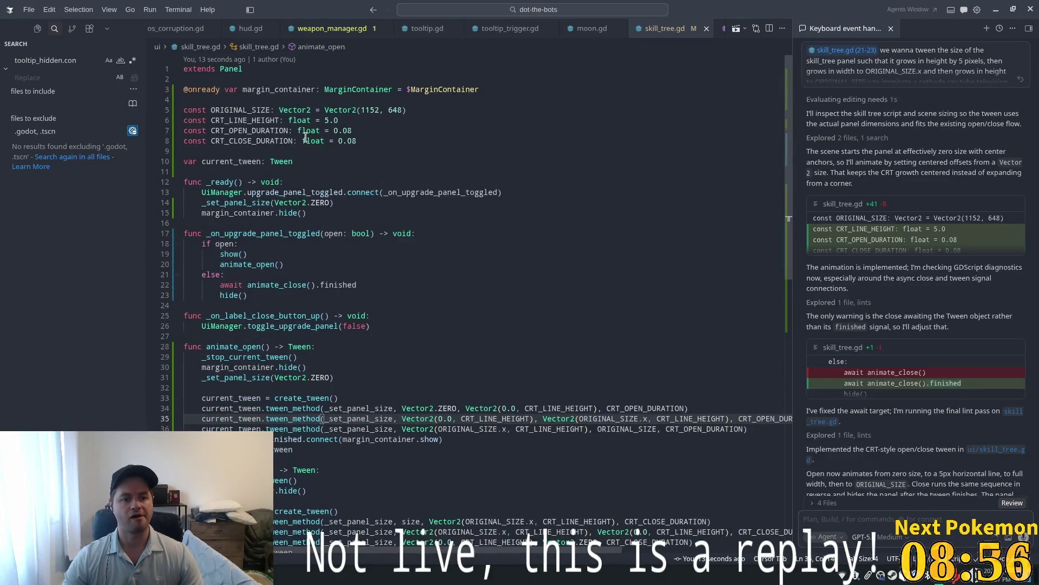
# - Delete the margin_container and constant declarations from skill_tree.gd
pyautogui.click(357, 141)
pyautogui.hotkey('shift', 'Up')
pyautogui.hotkey('shift', 'Up')
pyautogui.hotkey('shift', 'Up')
pyautogui.hotkey('shift', 'Home')
pyautogui.hotkey('ctrl', 'c')
pyautogui.press('BackSpace')
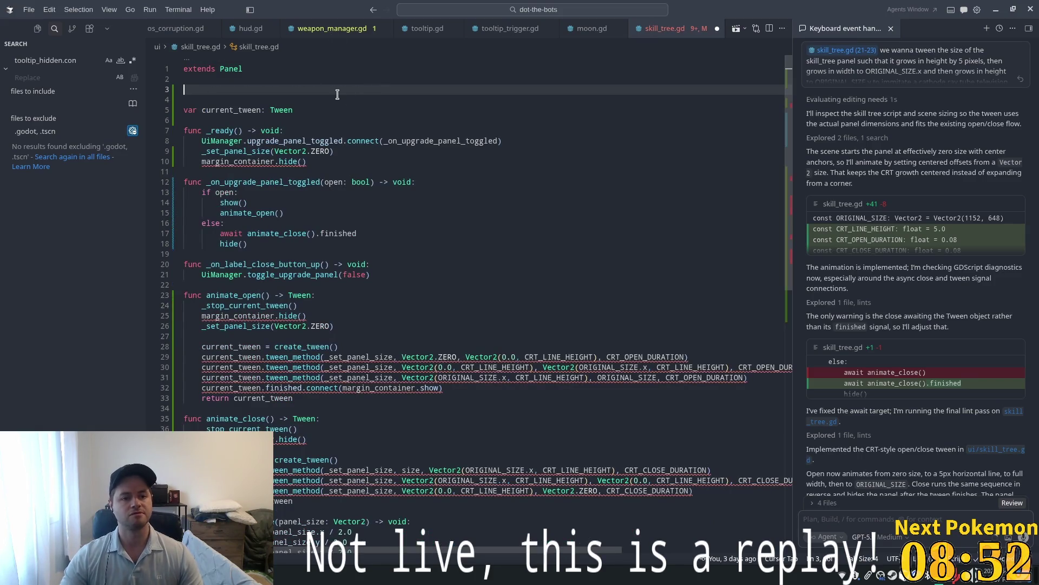
pyautogui.press('BackSpace')
pyautogui.press('BackSpace')
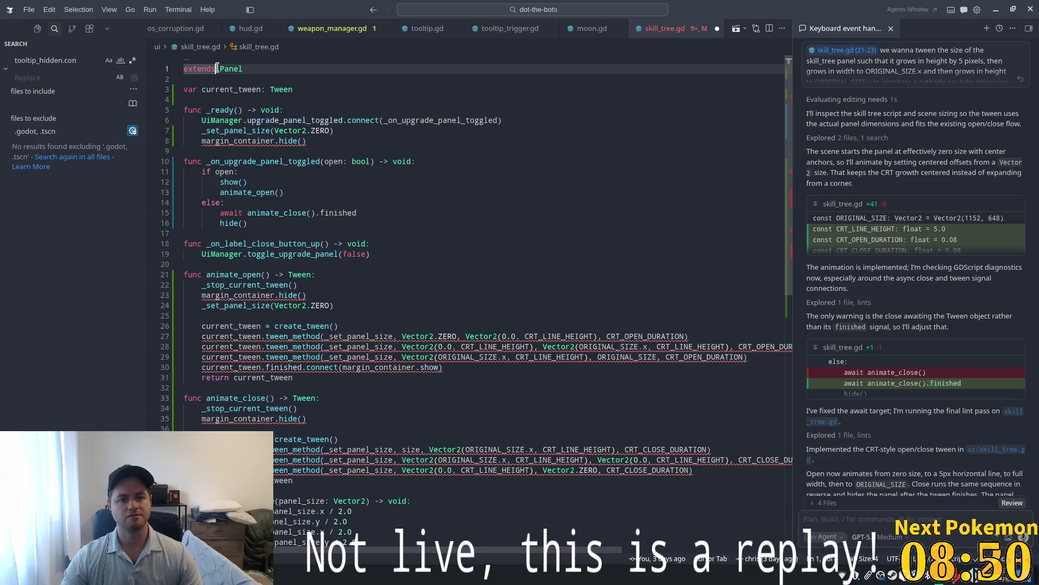
# - Make skill_tree.gd extend AnimatedPanel and jump to the AnimatedPanel class file
pyautogui.doubleClick(233, 69)
pyautogui.write('Anim')
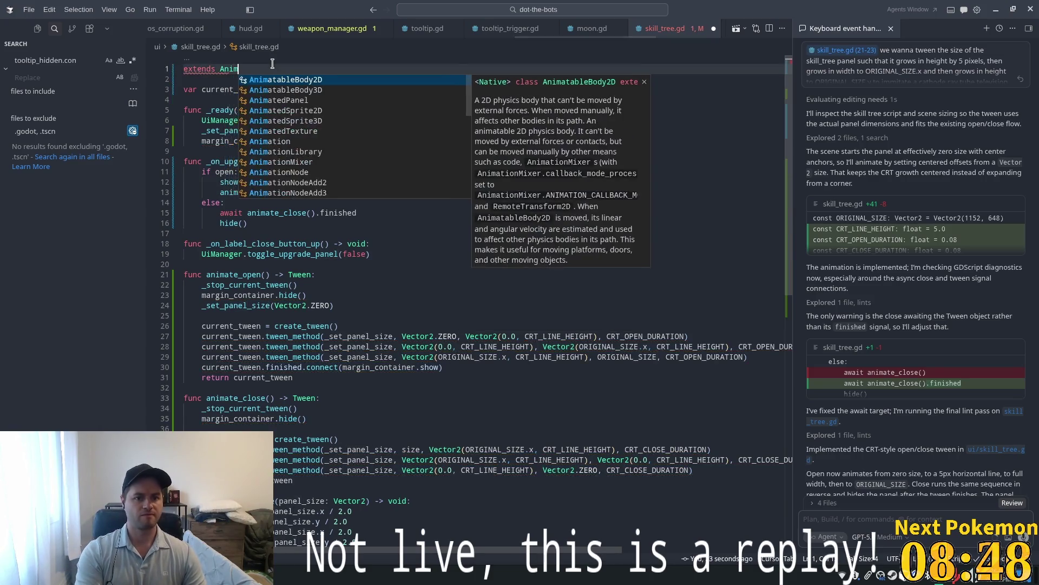
pyautogui.write('atedP')
pyautogui.press('Return')
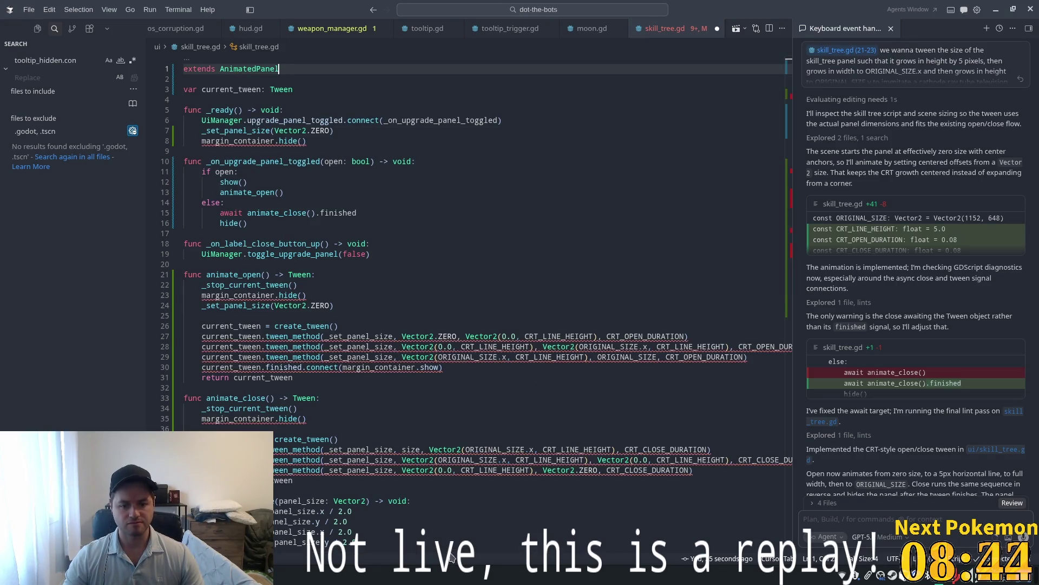
pyautogui.doubleClick(252, 140)
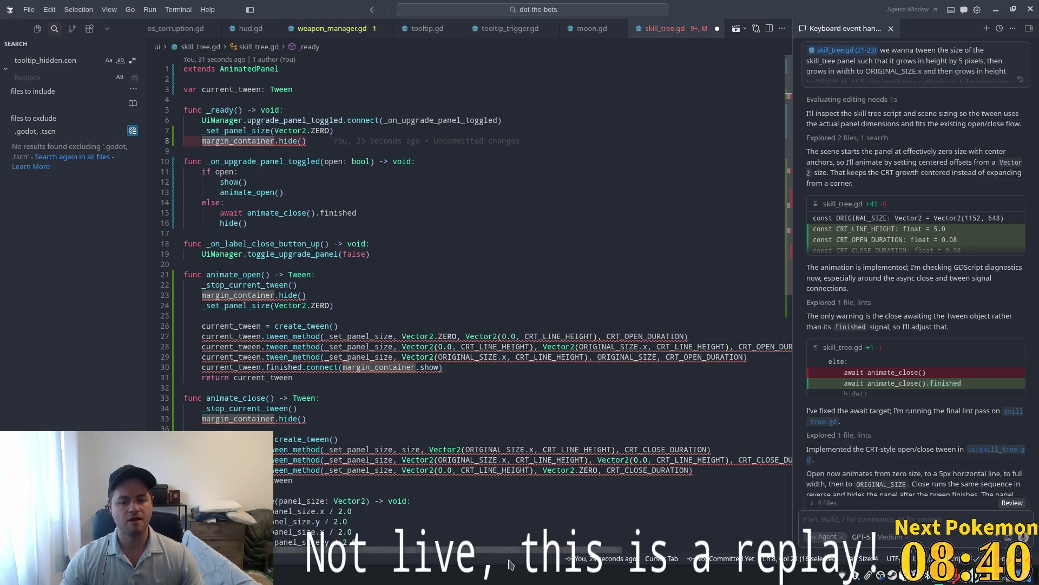
pyautogui.keyDown('ctrl'); pyautogui.click(249, 68); pyautogui.keyUp('ctrl')
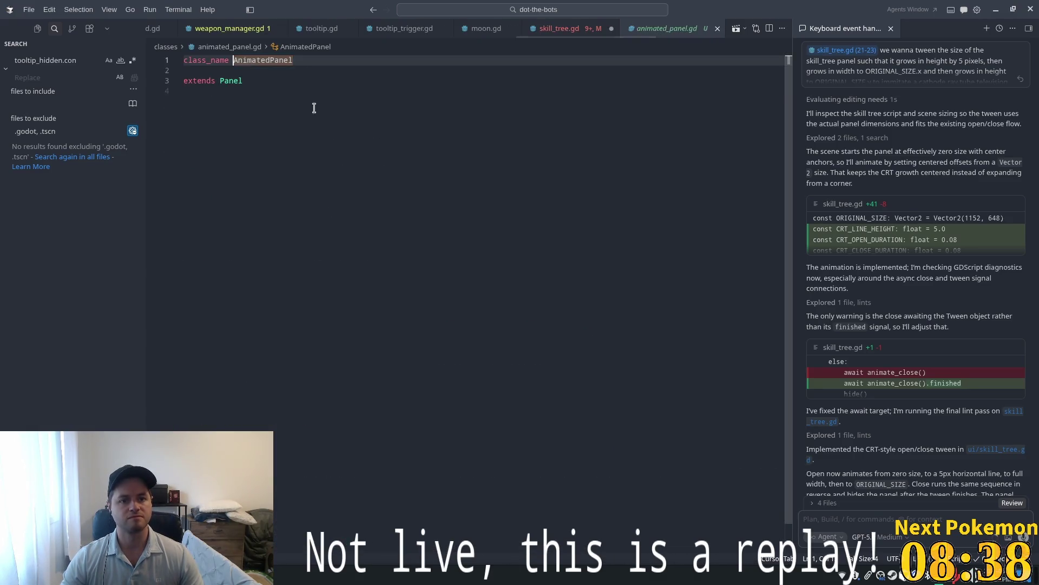
# - Cut the declarations from skill_tree.gd again and change its base class to AnimatedPanel
pyautogui.click(314, 108)
pyautogui.press('Return')
pyautogui.press('Return')
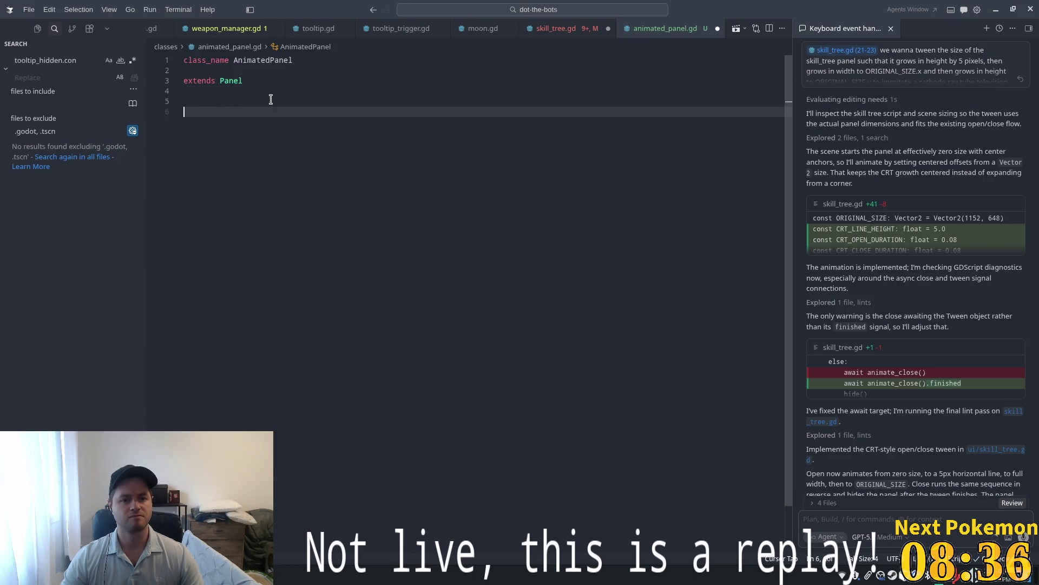
pyautogui.press('Up')
pyautogui.press('Up')
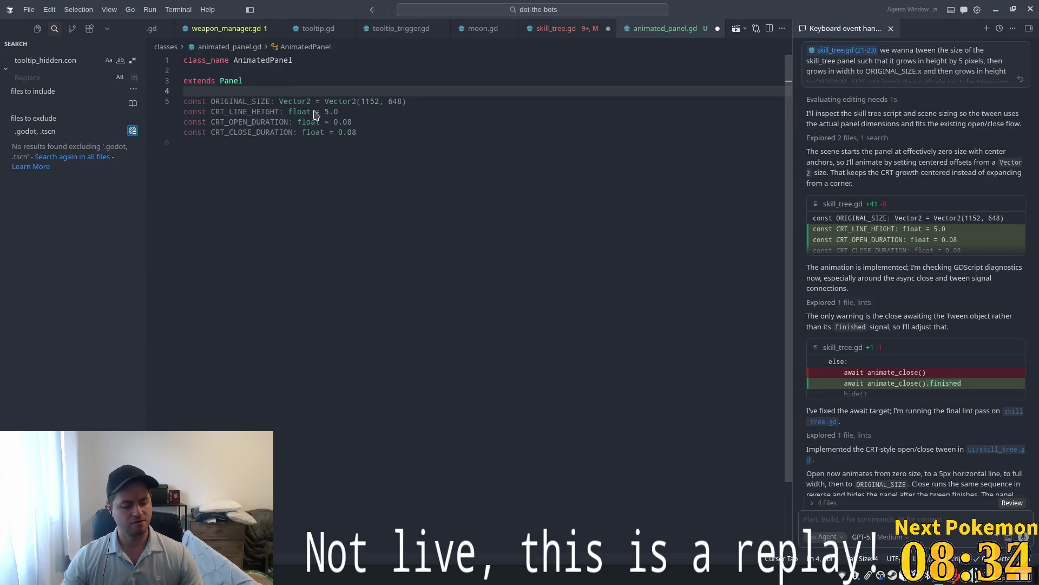
pyautogui.hotkey('ctrl', 'Tab')
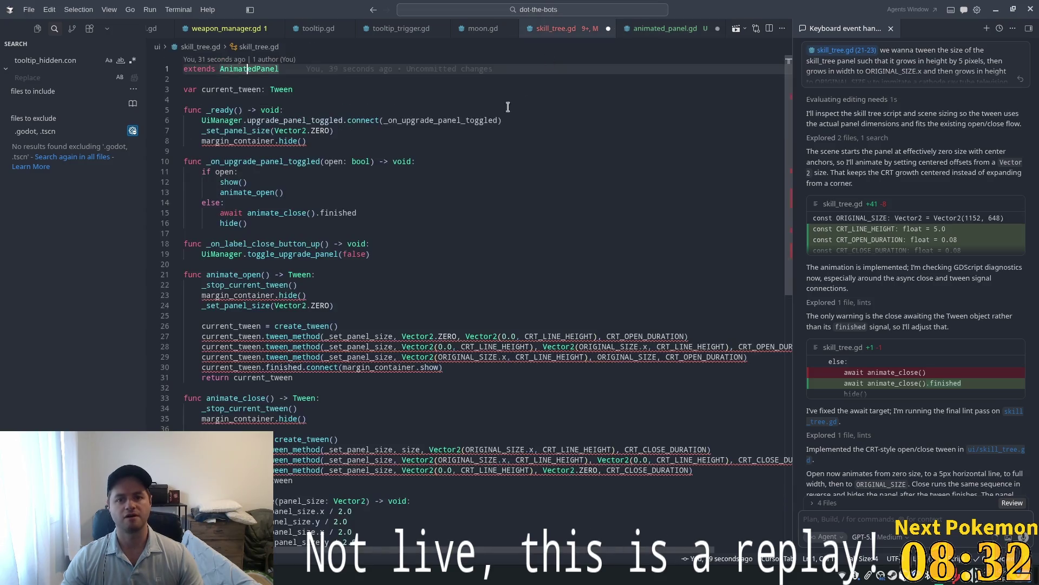
pyautogui.press('Return')
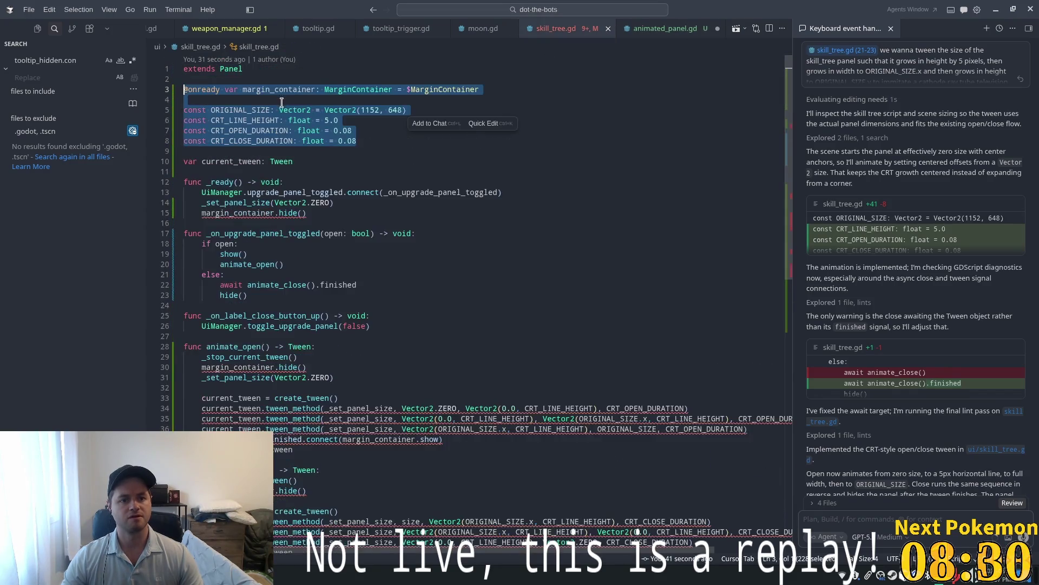
pyautogui.press('Escape')
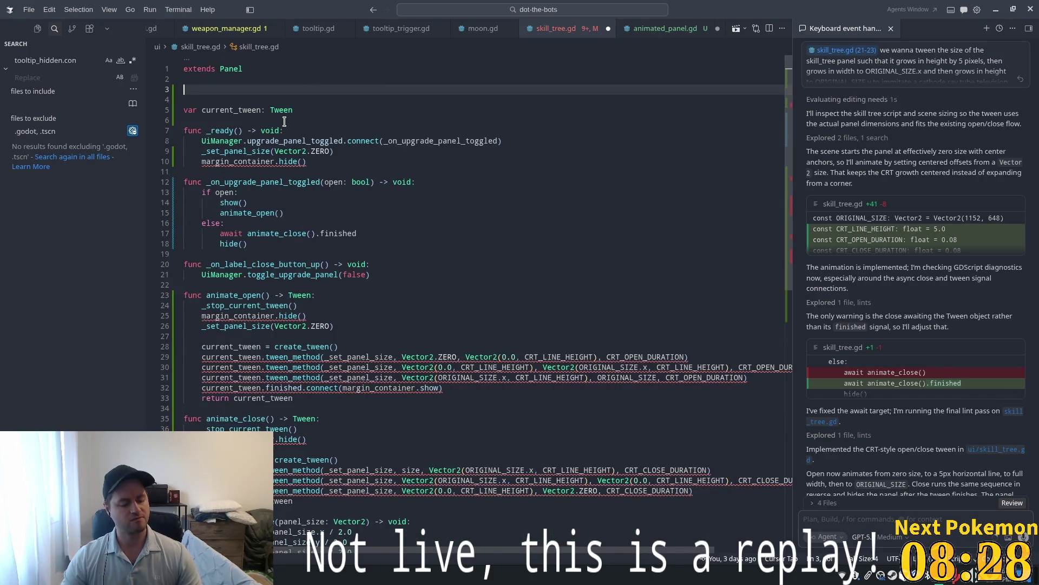
pyautogui.click(221, 69)
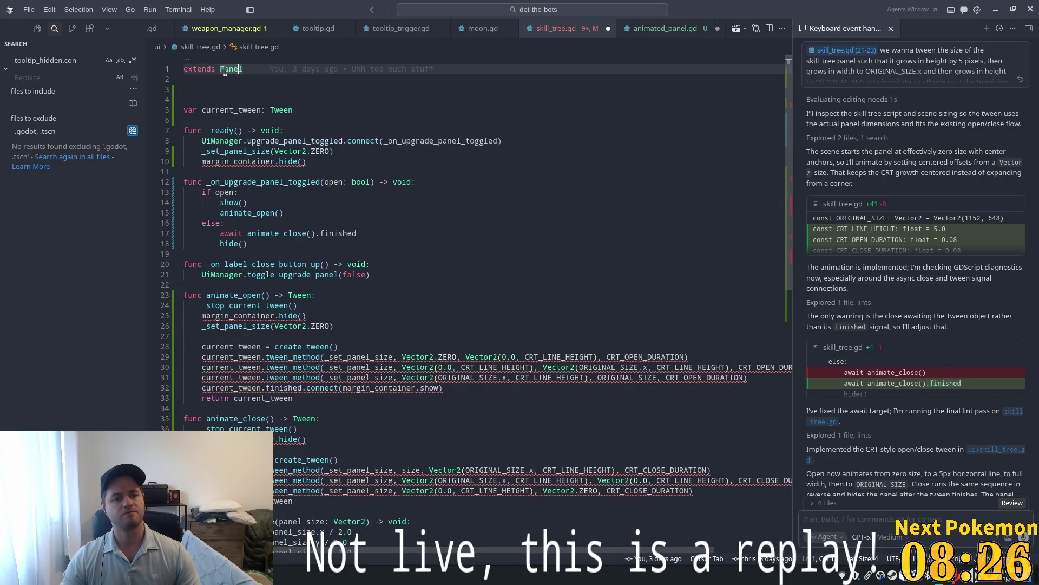
pyautogui.write('Animated')
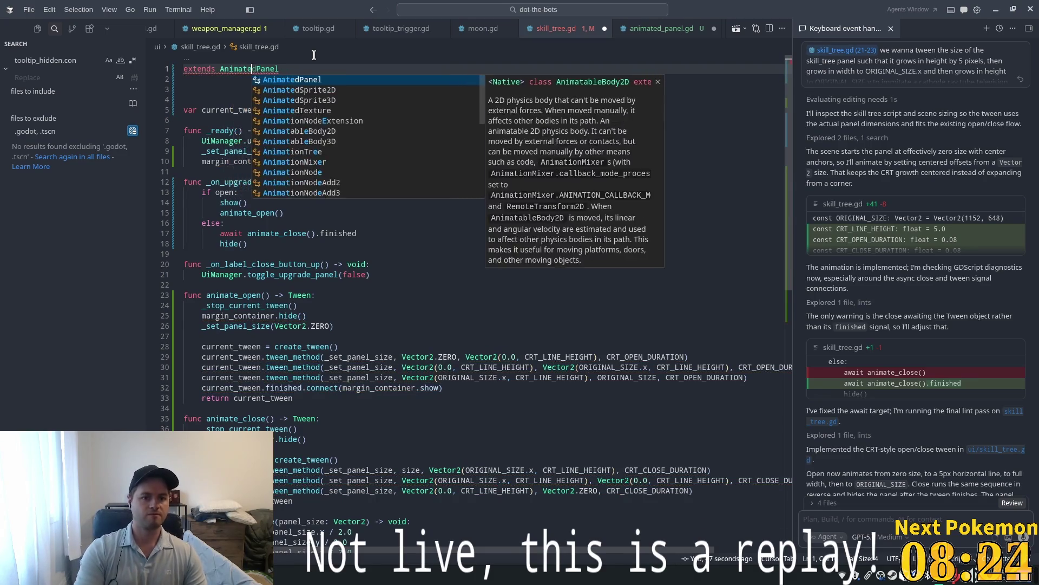
# - Paste the margin_container reference and four constants into animated_panel.gd
pyautogui.click(646, 33)
pyautogui.hotkey('ctrl', 'v')
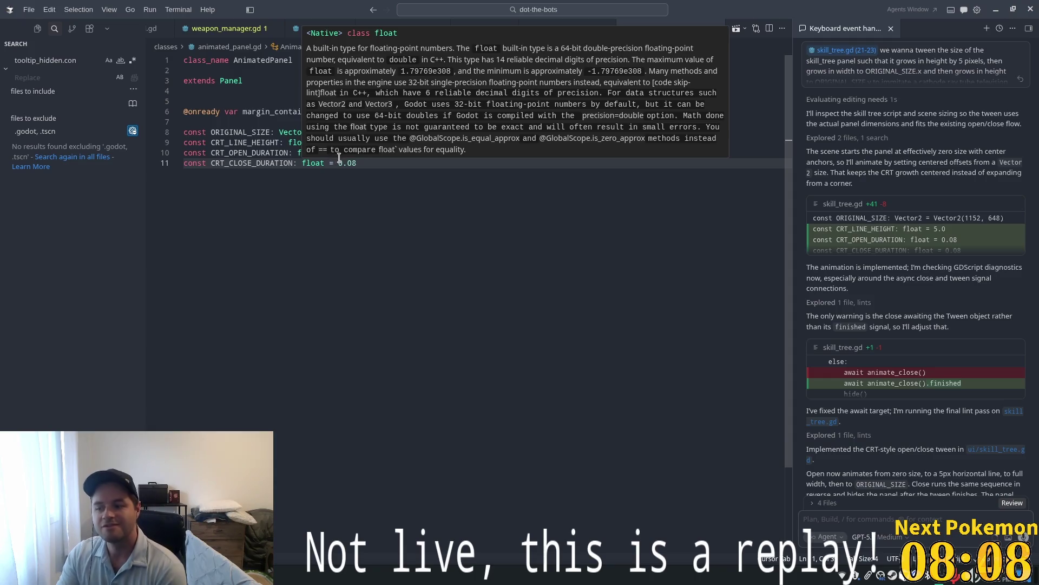
pyautogui.click(264, 165)
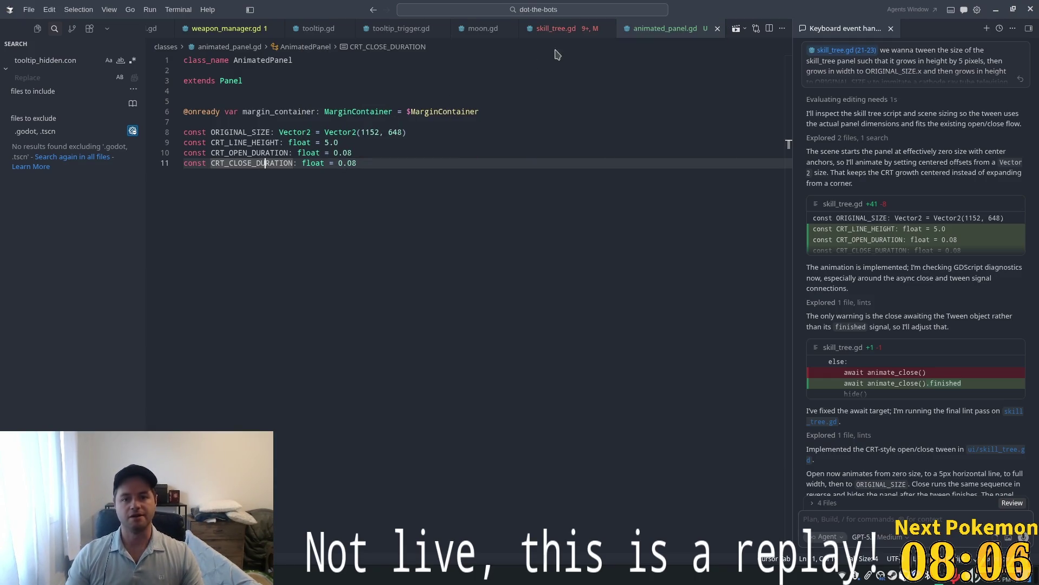
pyautogui.click(556, 29)
# - Run 'Developer: Reload Window' from the command palette by searching 'reload'
pyautogui.moveTo(218, 163)
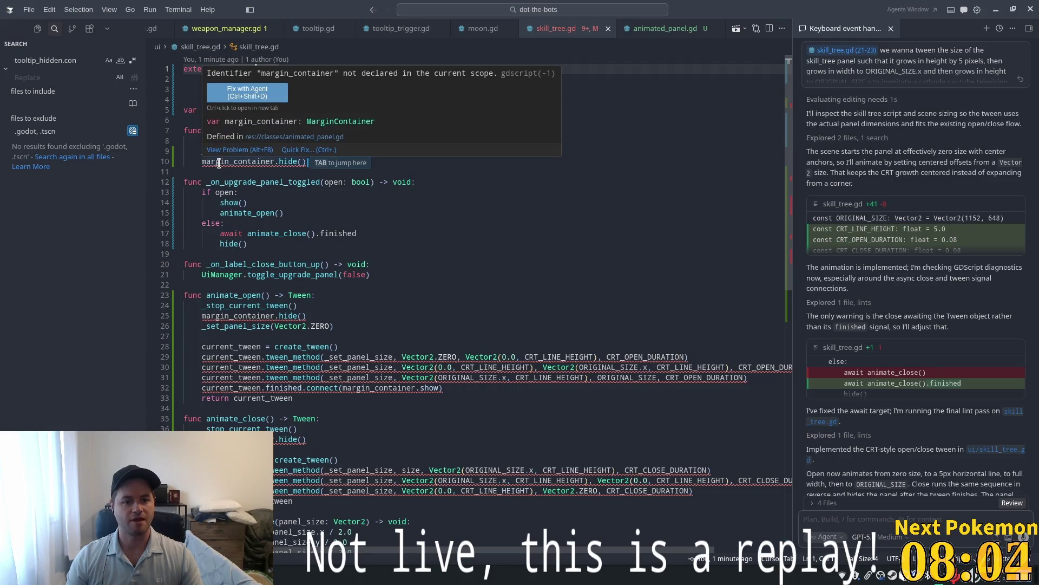
pyautogui.hotkey('ctrl', 'shift', 'p')
pyautogui.write('rela')
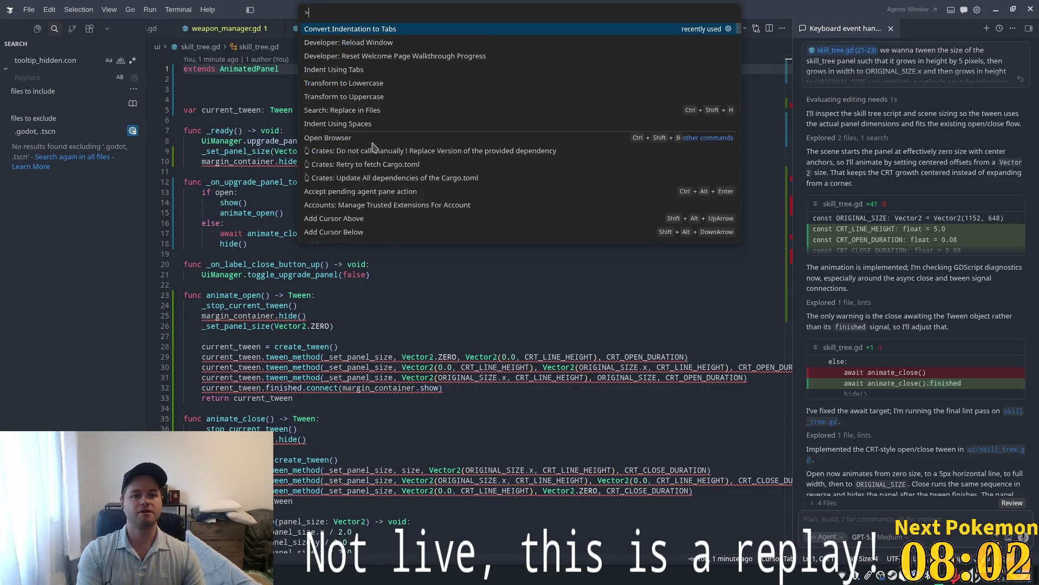
pyautogui.press('Escape')
pyautogui.hotkey('ctrl', 'shift', 'p')
pyautogui.write('reload')
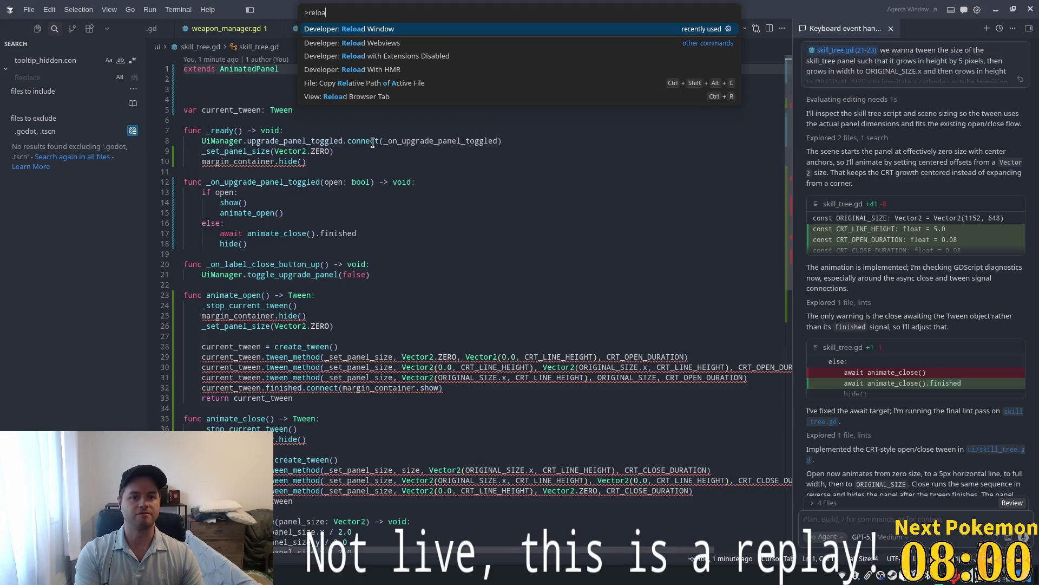
pyautogui.press('Return')
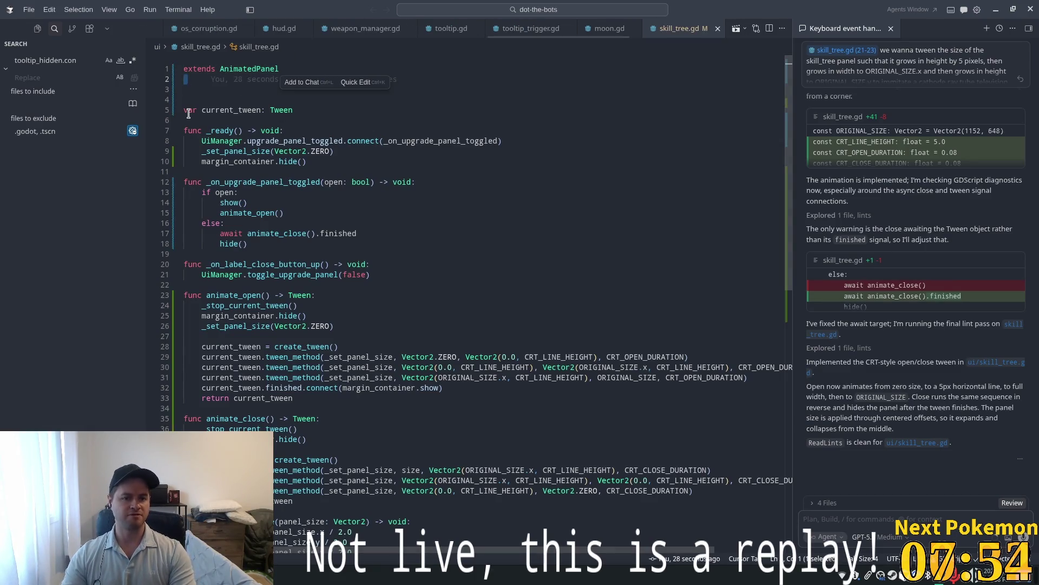
# - Remove the current_tween declaration and extra blank lines from skill_tree.gd and save it
pyautogui.click(272, 103)
pyautogui.press('BackSpace')
pyautogui.press('BackSpace')
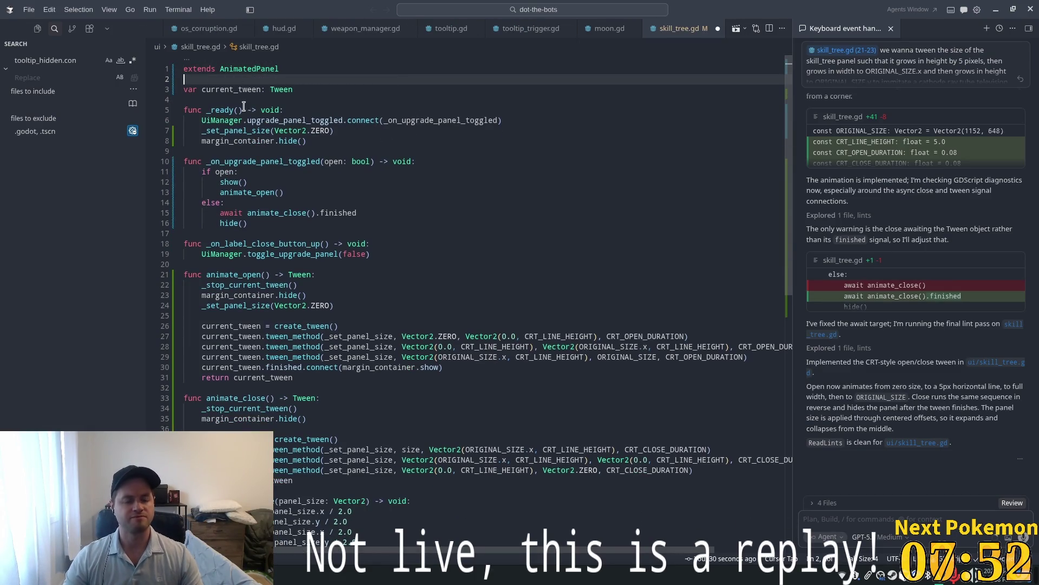
pyautogui.click(295, 87)
pyautogui.hotkey('shift', 'Home')
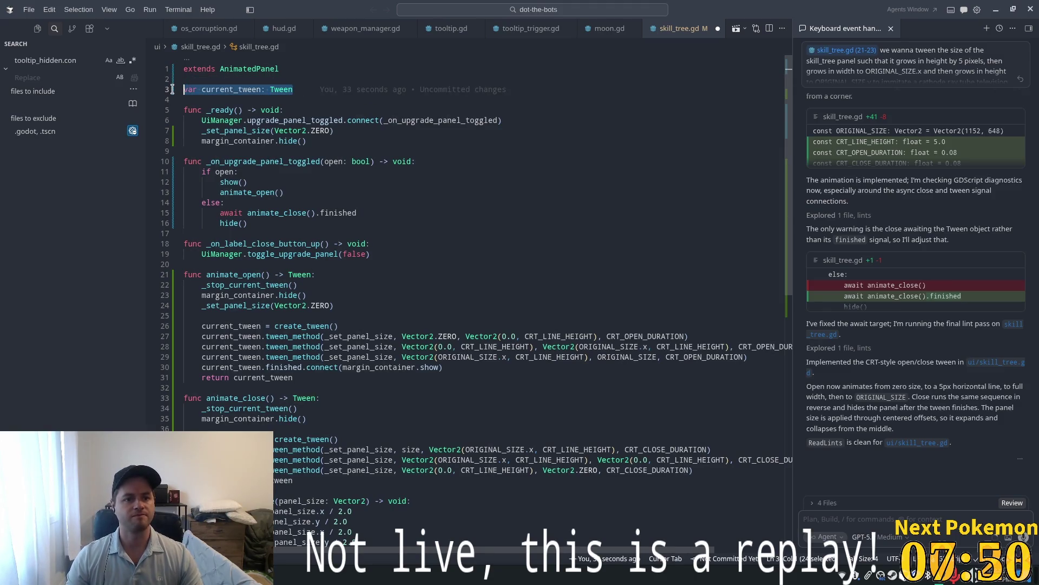
pyautogui.press('BackSpace')
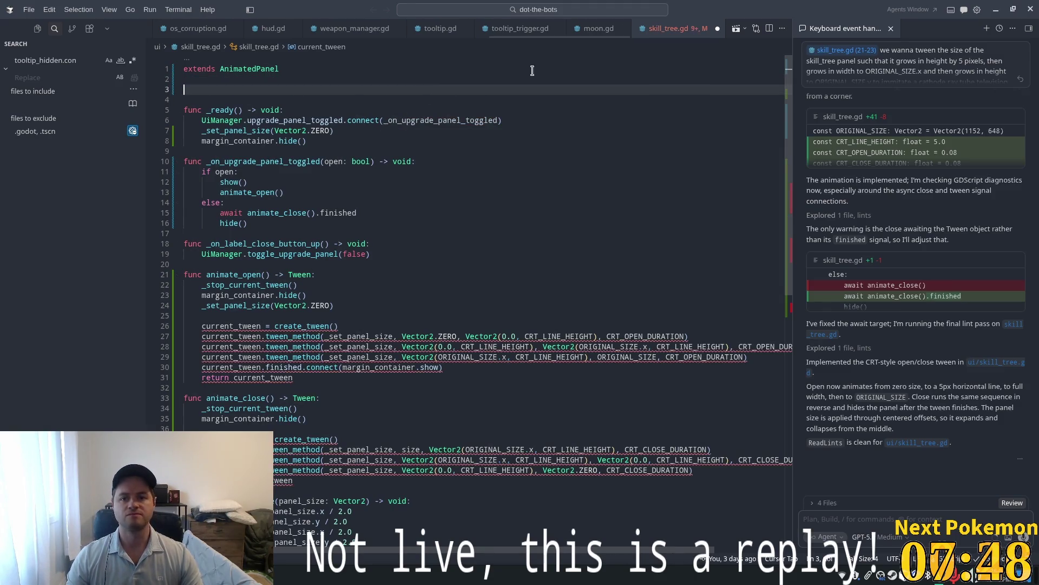
pyautogui.press('BackSpace')
pyautogui.press('BackSpace')
pyautogui.hotkey('ctrl', 's')
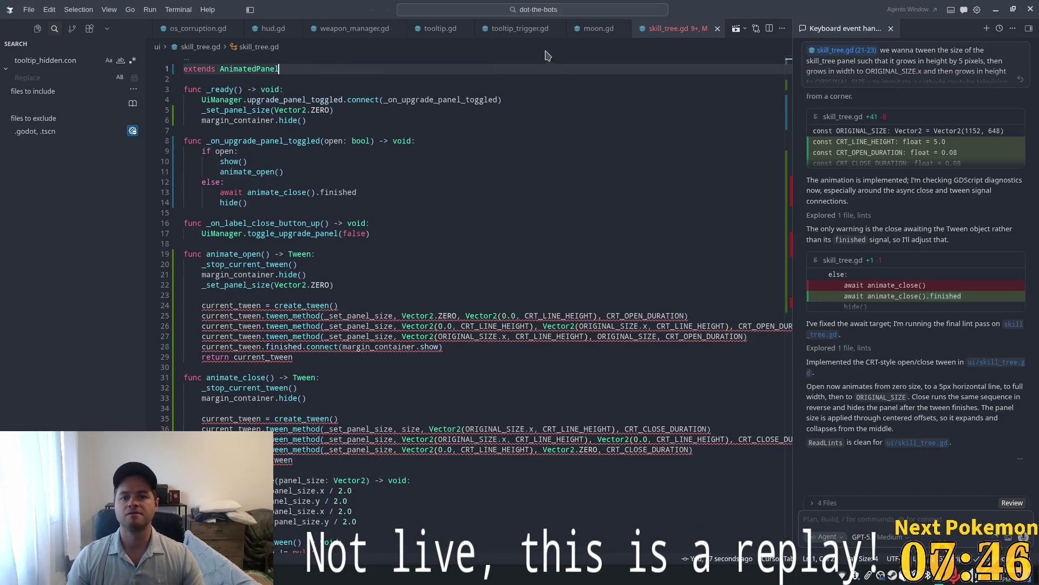
# - Close the other editor tabs and reopen animated_panel.gd next to skill_tree.gd
pyautogui.rightClick(683, 27)
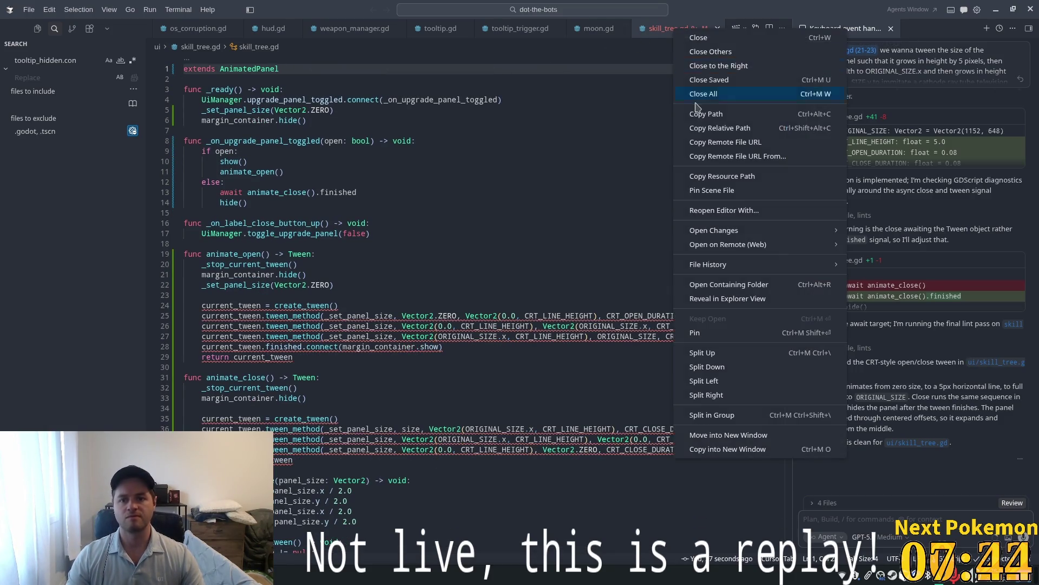
pyautogui.click(718, 52)
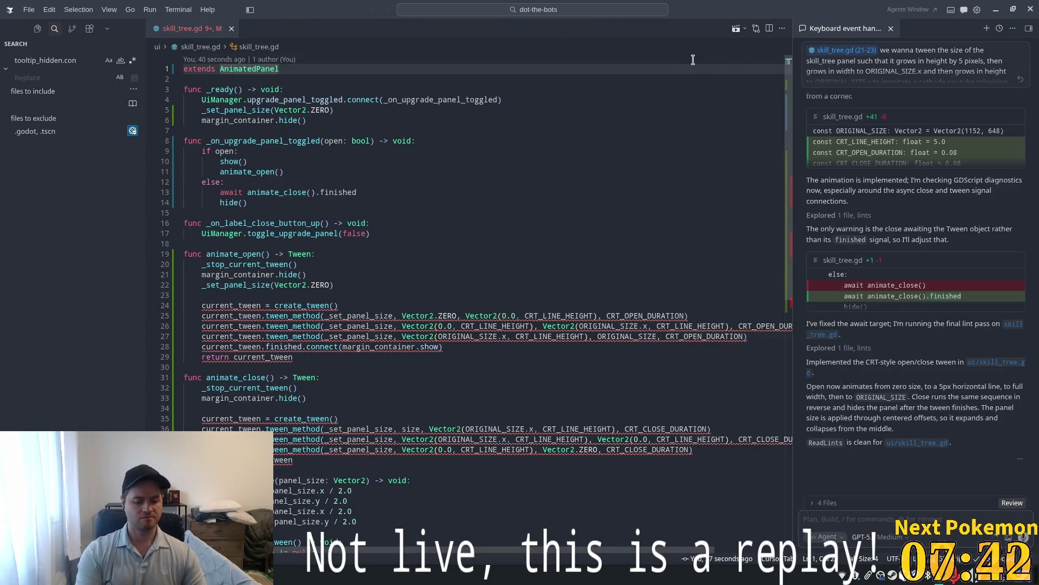
pyautogui.hotkey('ctrl', 'p')
pyautogui.write('an')
pyautogui.press('Return')
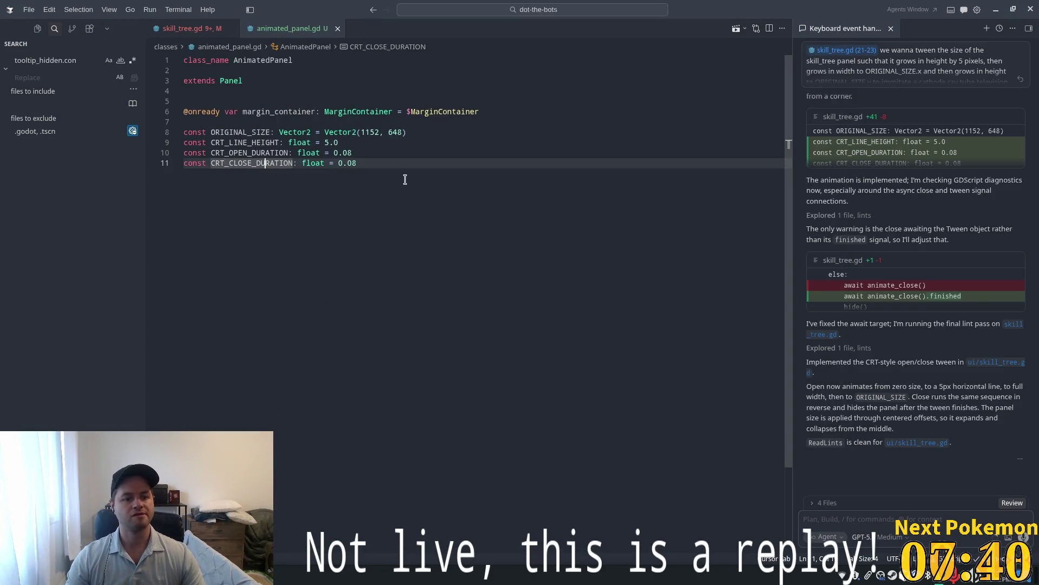
pyautogui.press('End')
pyautogui.press('Return')
pyautogui.hotkey('ctrl', 'pageup')
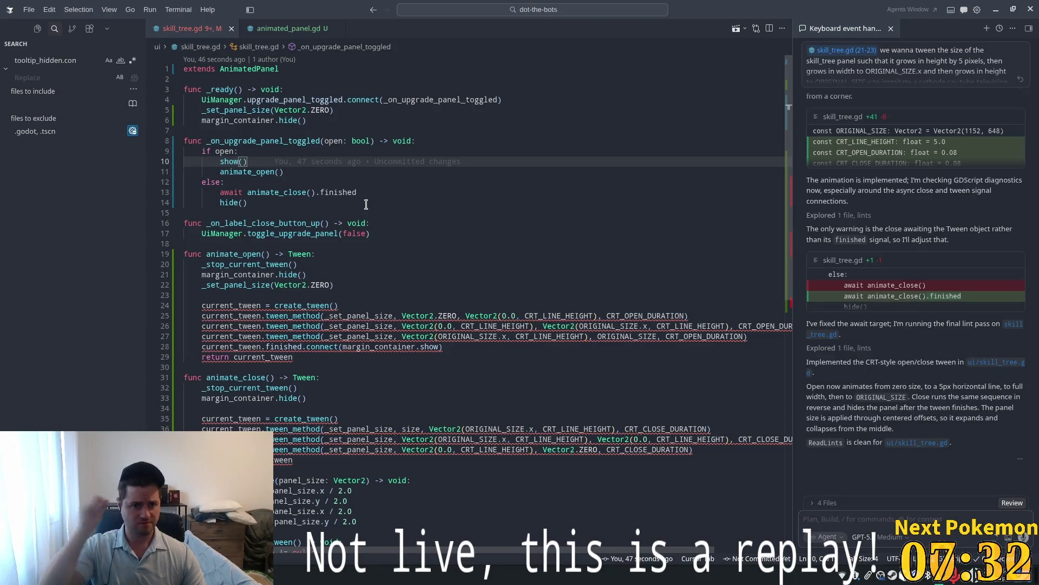
# - Delete the _ready function from skill_tree.gd
pyautogui.moveTo(365, 139)
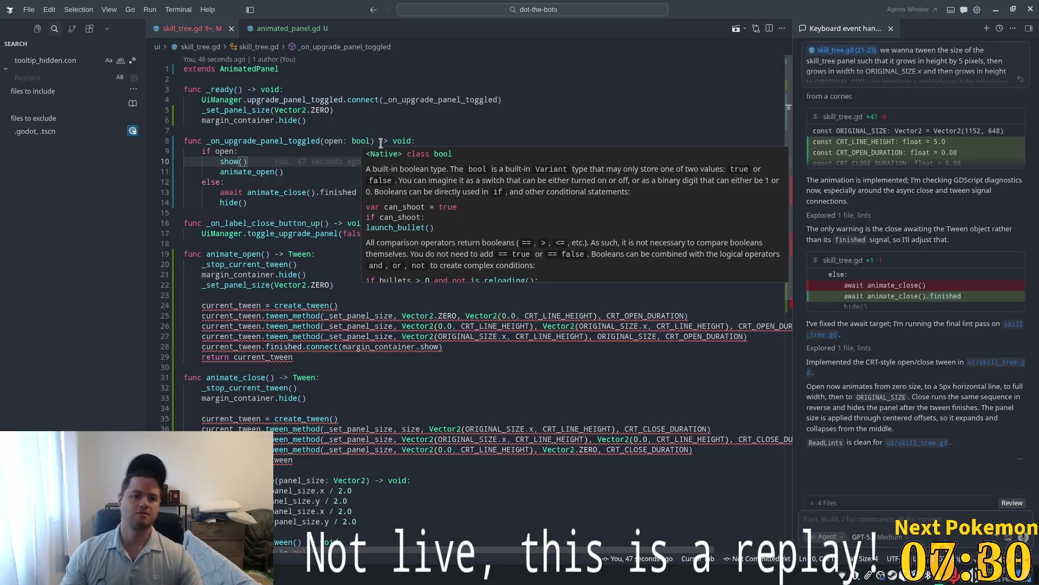
pyautogui.click(229, 120)
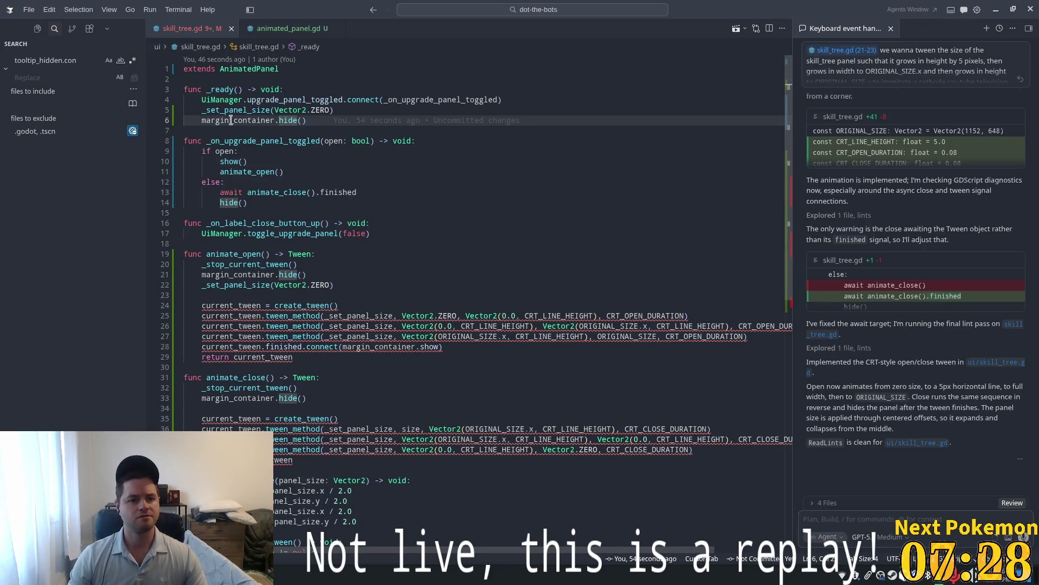
pyautogui.press('End')
pyautogui.hotkey('shift', 'Up')
pyautogui.hotkey('shift', 'Up')
pyautogui.hotkey('shift', 'Up')
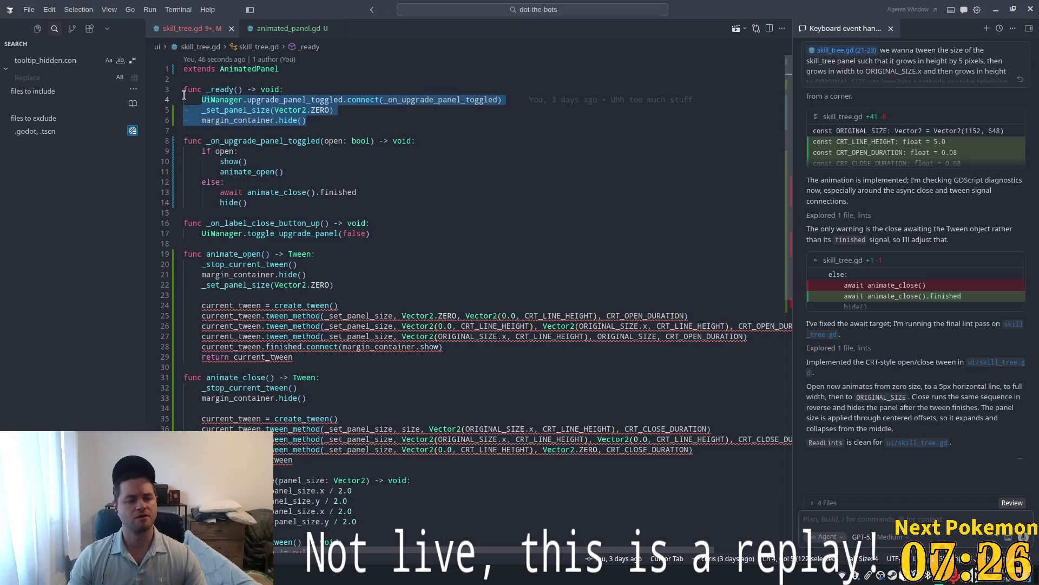
pyautogui.hotkey('shift', 'Home')
pyautogui.hotkey('ctrl', 'c')
pyautogui.press('Delete')
pyautogui.press('Delete')
pyautogui.press('Delete')
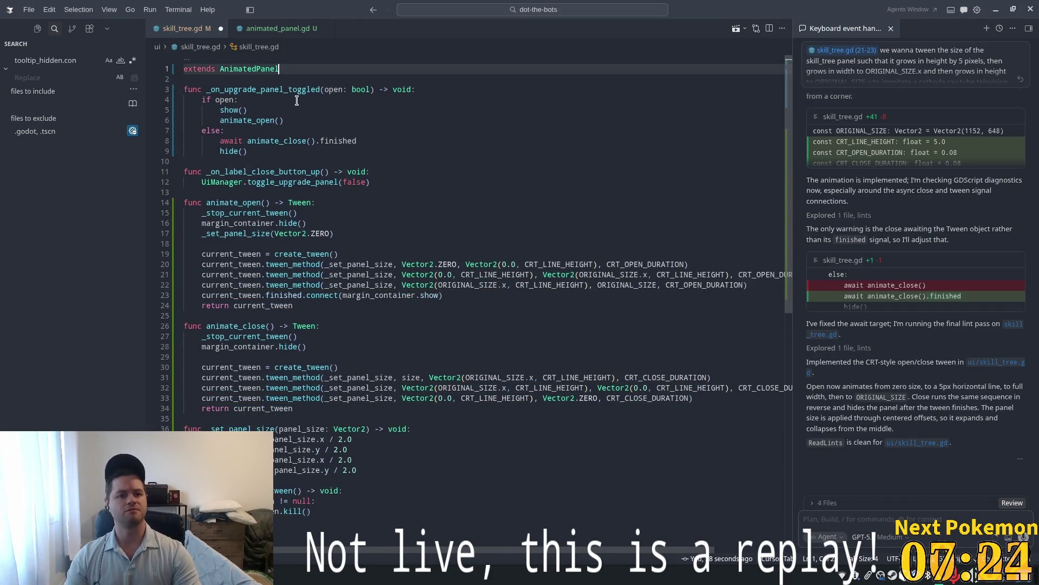
pyautogui.click(267, 30)
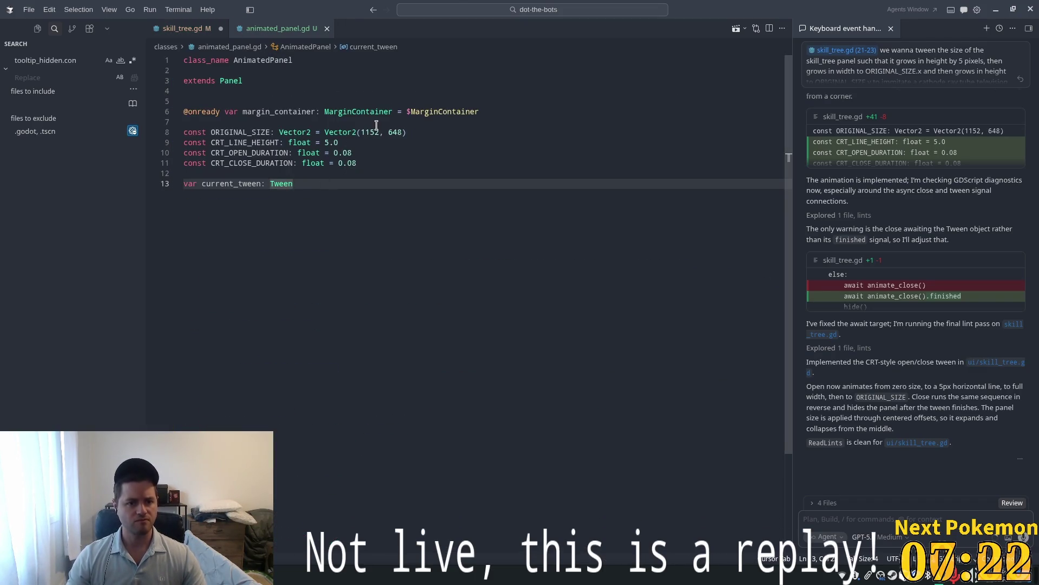
# - Paste the _ready function into animated_panel.gd below current_tween
pyautogui.press('Return')
pyautogui.press('Return')
pyautogui.hotkey('ctrl', 'v')
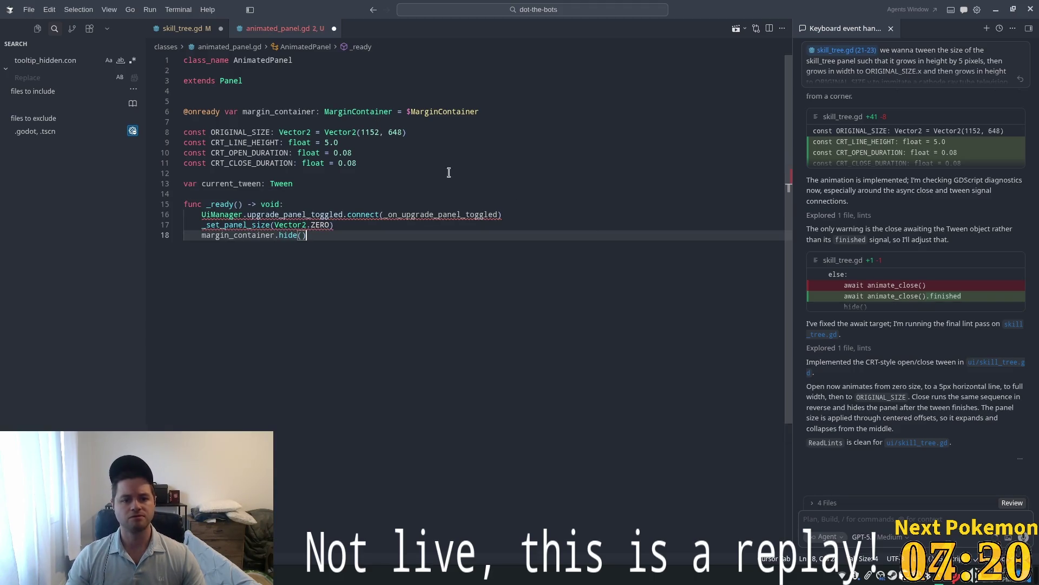
pyautogui.moveTo(263, 214)
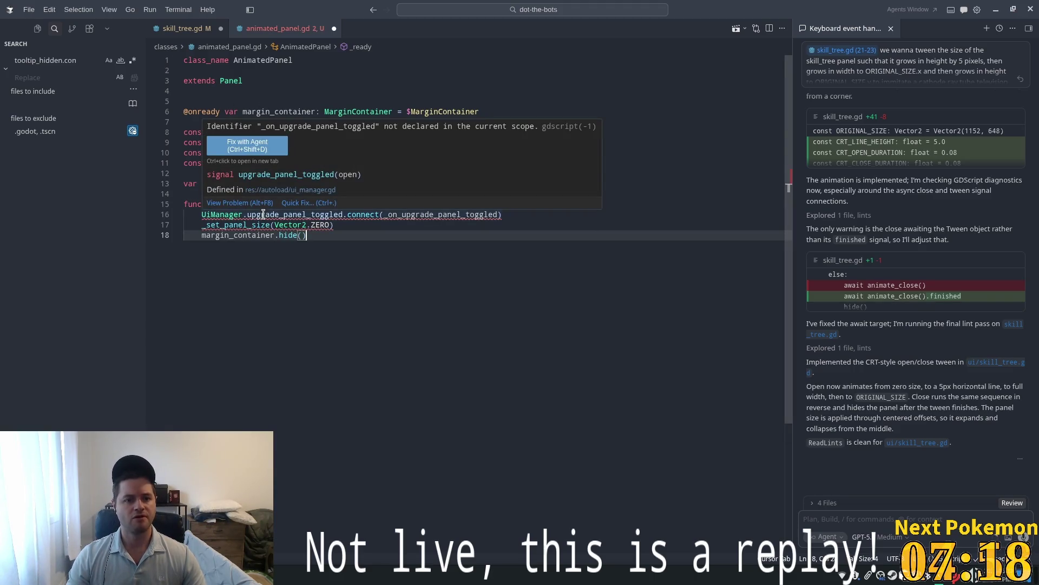
pyautogui.click(182, 28)
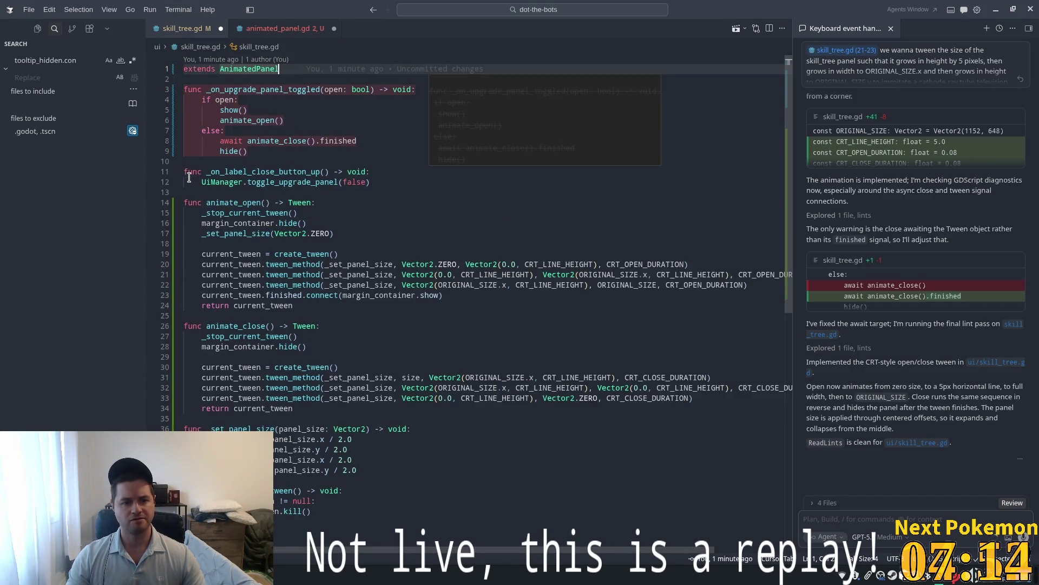
# - Move animate_open and the following animation functions from skill_tree.gd into animated_panel.gd
pyautogui.click(221, 214)
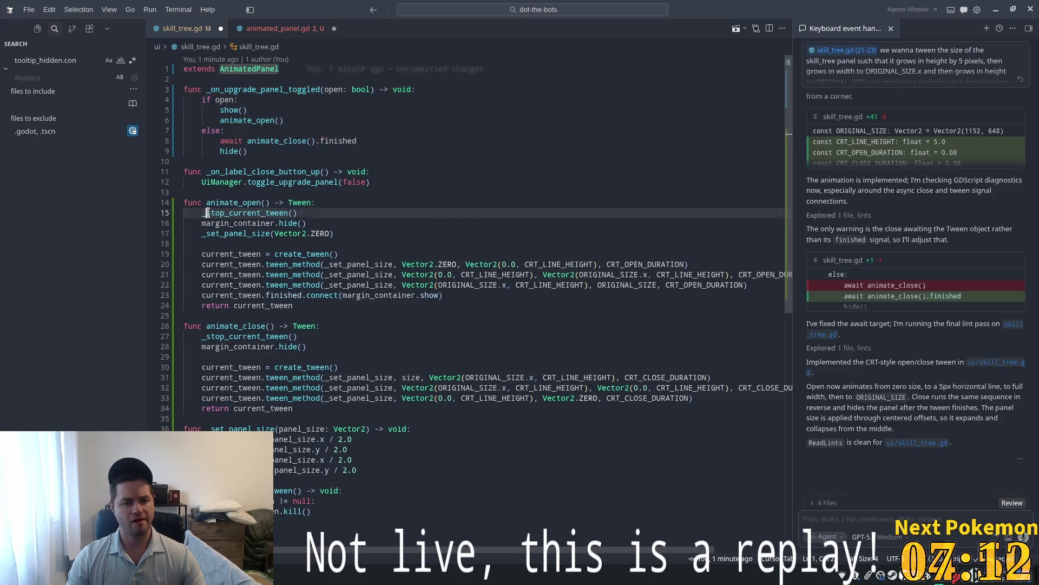
pyautogui.click(185, 204)
pyautogui.scroll(-2, 352, 403)
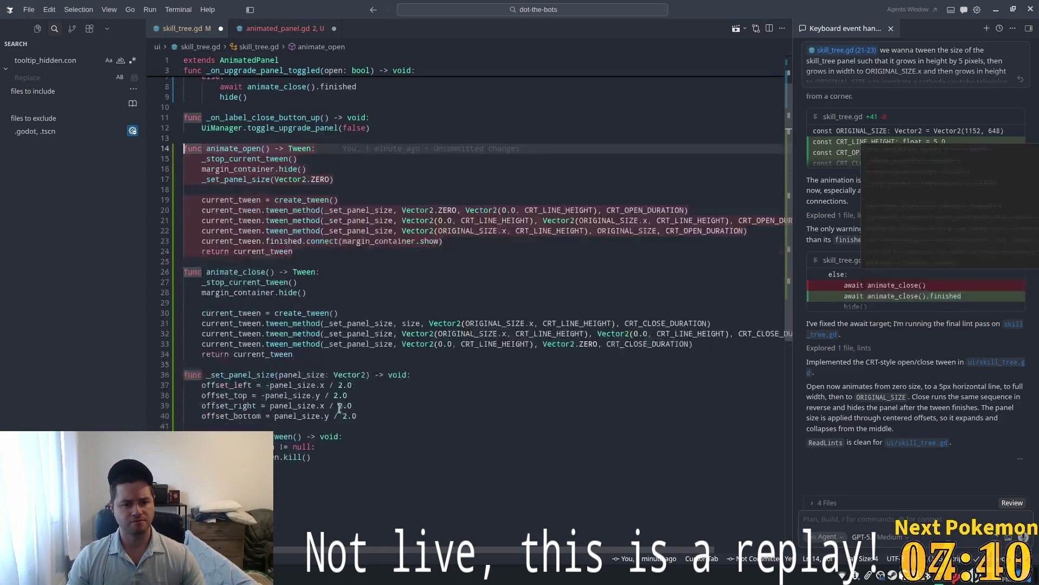
pyautogui.keyDown('shift'); pyautogui.click(353, 460); pyautogui.keyUp('shift')
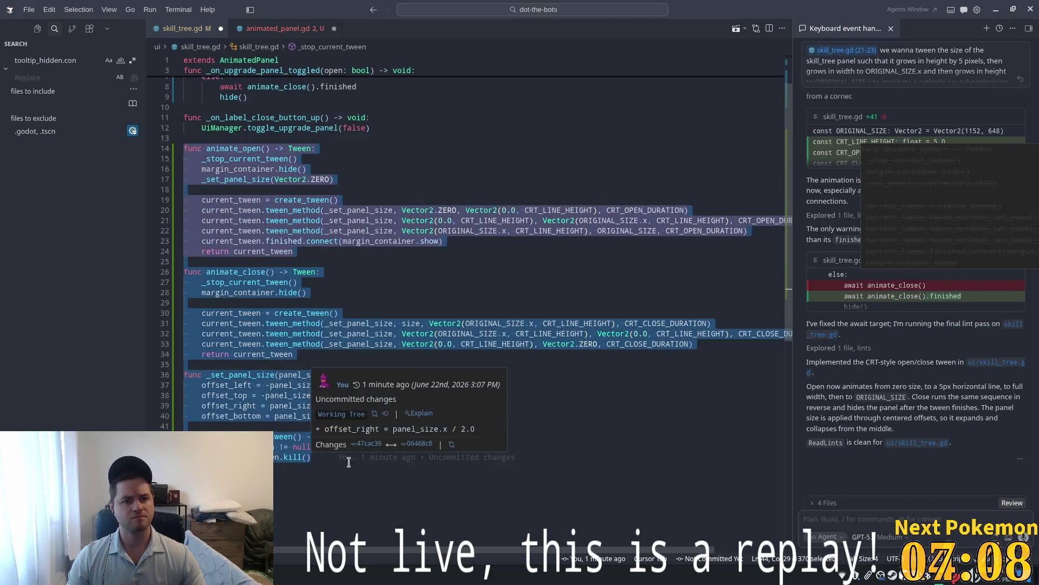
pyautogui.press('BackSpace')
pyautogui.scroll(2, 378, 304)
pyautogui.press('BackSpace')
pyautogui.press('BackSpace')
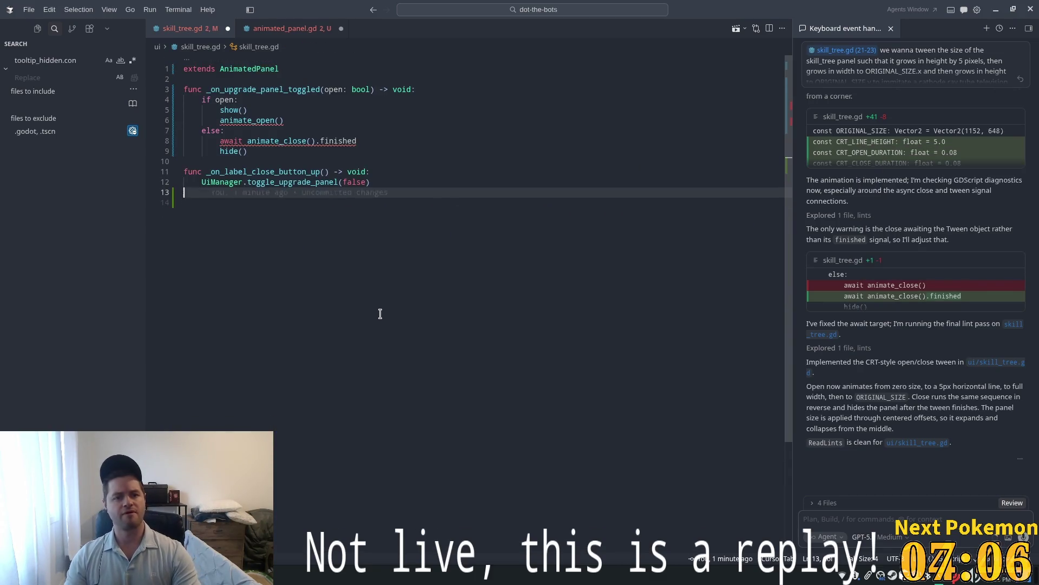
pyautogui.click(276, 28)
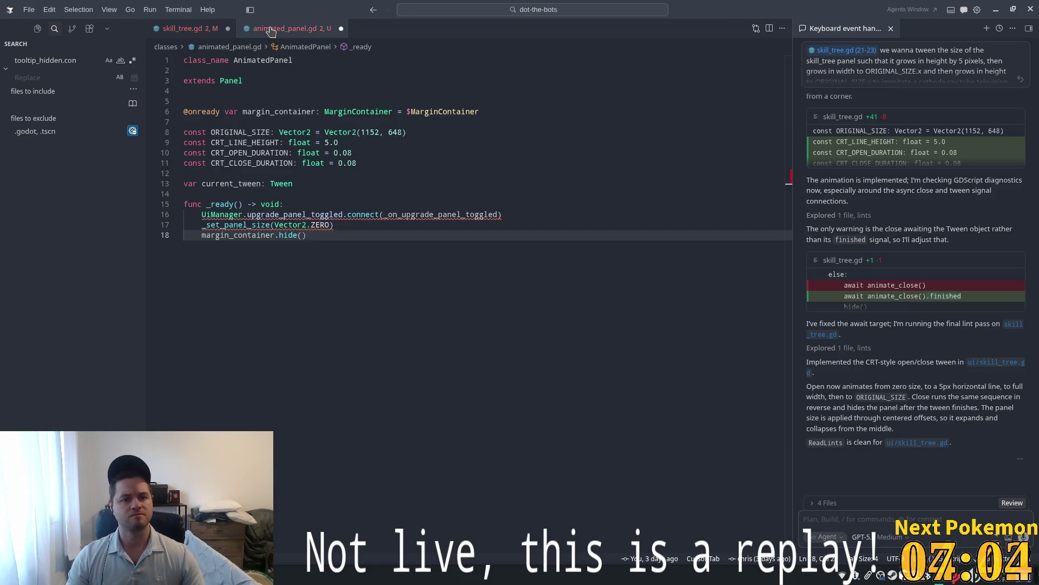
pyautogui.press('Return')
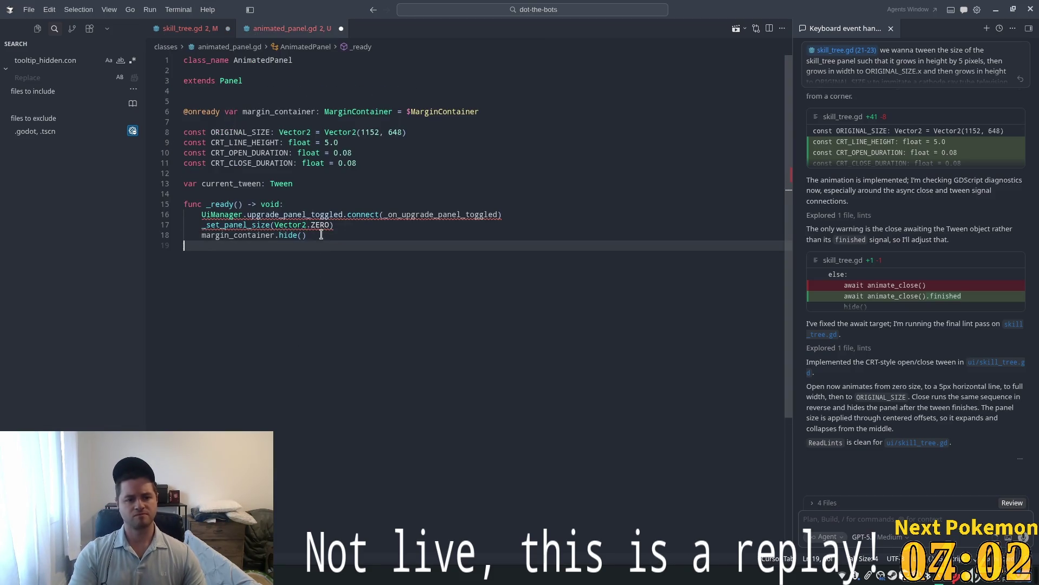
pyautogui.hotkey('ctrl', 'v')
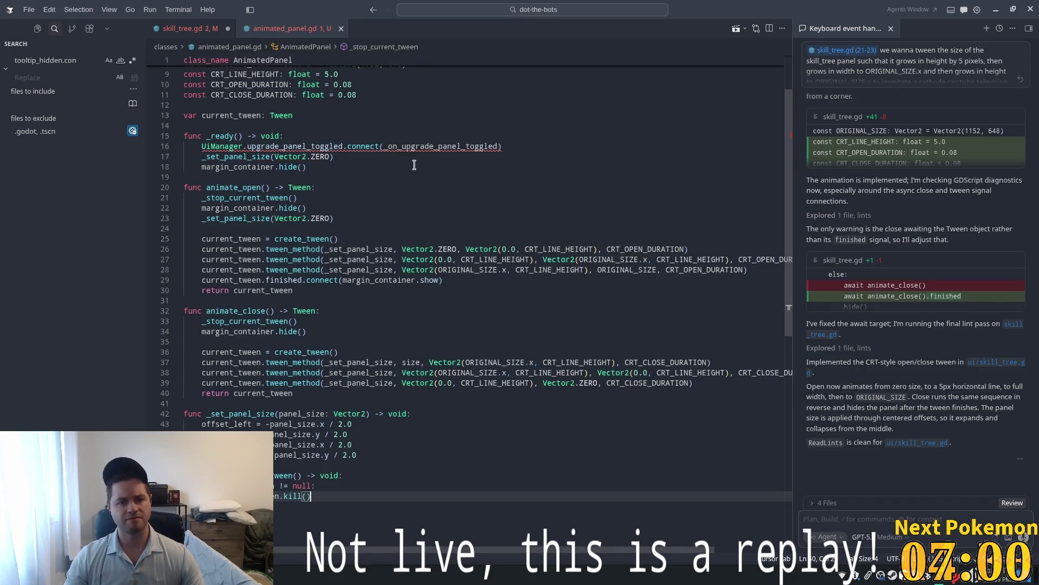
# - Cut the signal connection line out of animated_panel.gd's _ready function
pyautogui.click(414, 165)
pyautogui.click(417, 125)
pyautogui.moveTo(424, 142)
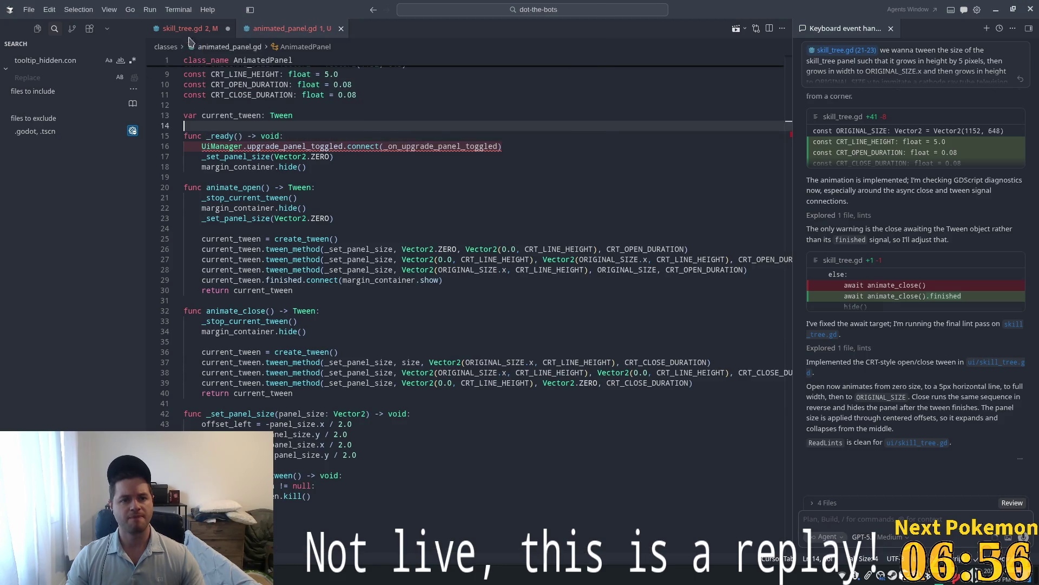
pyautogui.hotkey('ctrl', 'Tab')
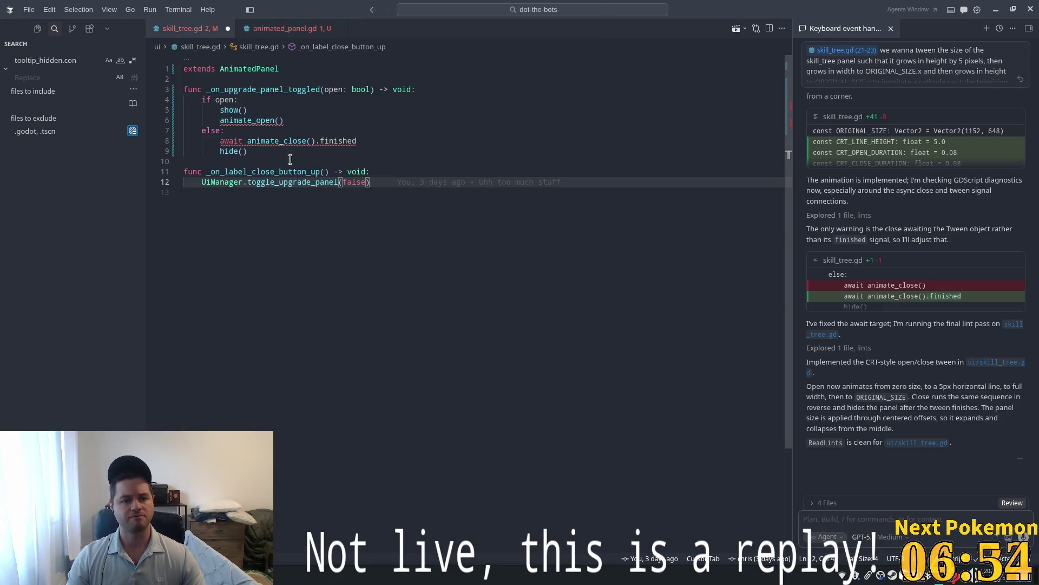
pyautogui.moveTo(290, 159); pyautogui.dragTo(184, 88)
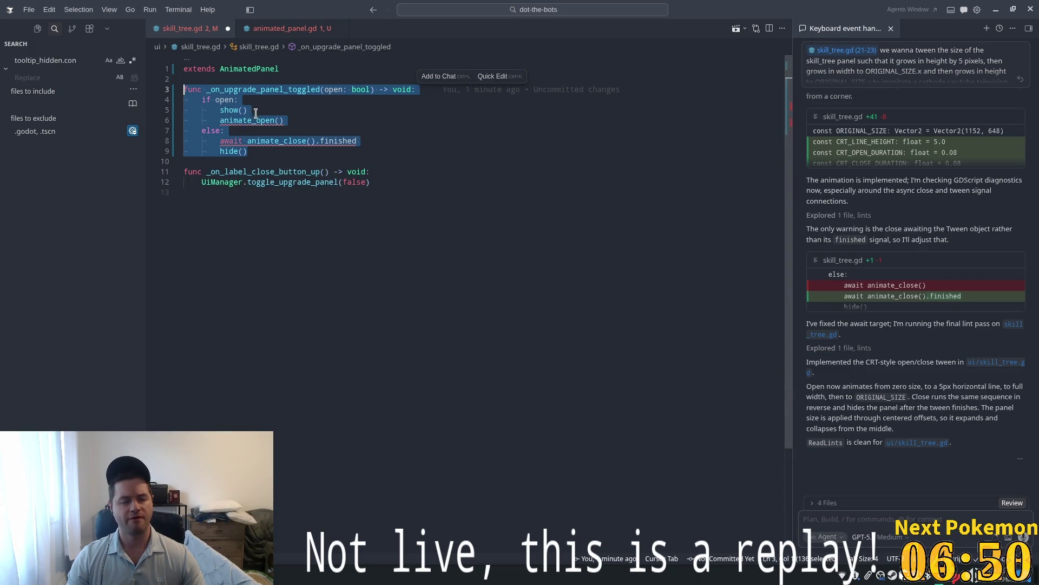
pyautogui.hotkey('ctrl', 'Tab')
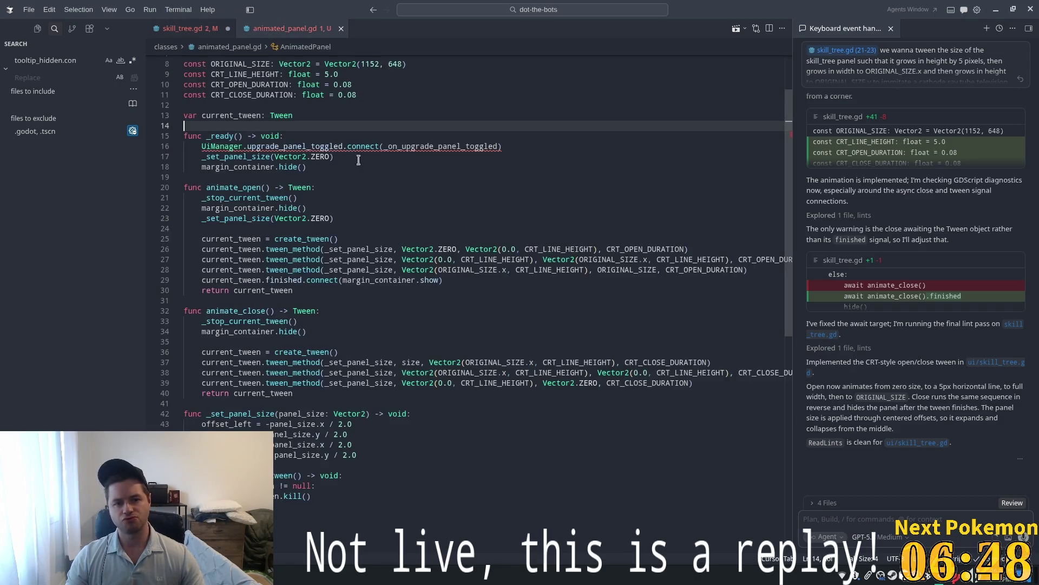
pyautogui.moveTo(505, 148); pyautogui.dragTo(201, 148)
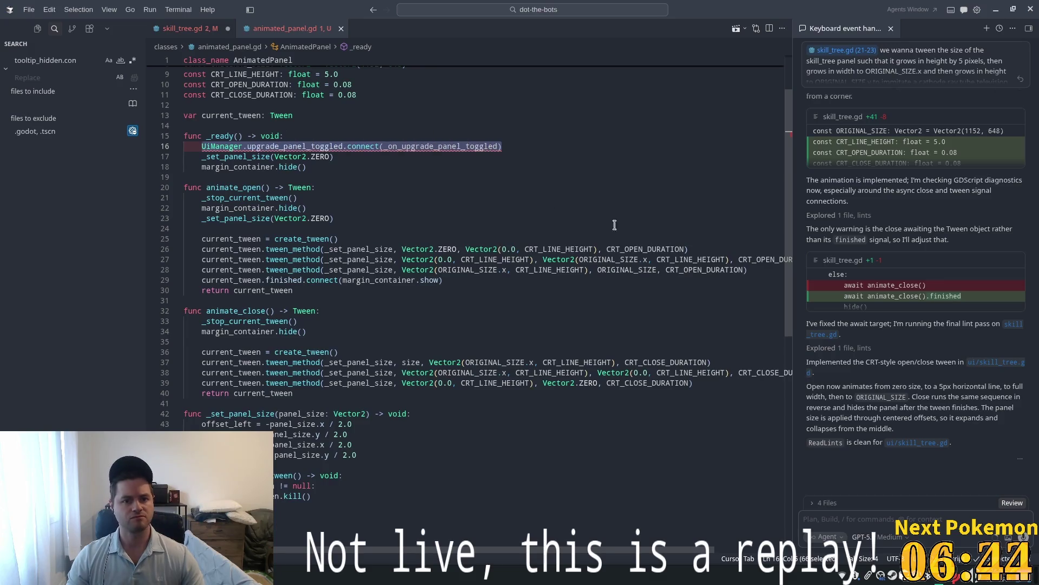
pyautogui.press('BackSpace')
pyautogui.press('BackSpace')
# - Recreate skill_tree.gd's _ready with the signal connection using the suggested completion
pyautogui.hotkey('ctrl', 'Tab')
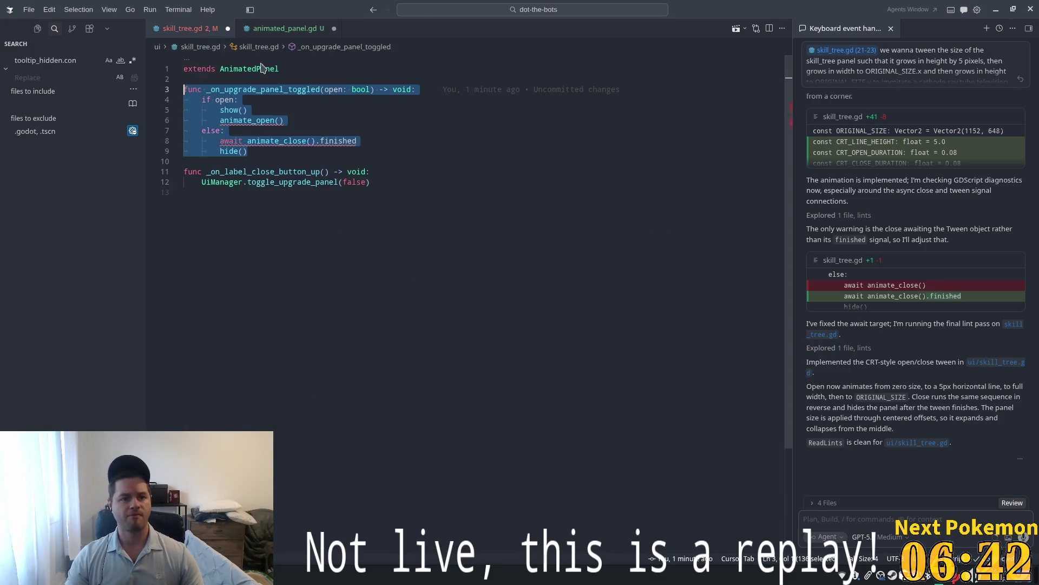
pyautogui.press('Return')
pyautogui.press('Return')
pyautogui.press('Up')
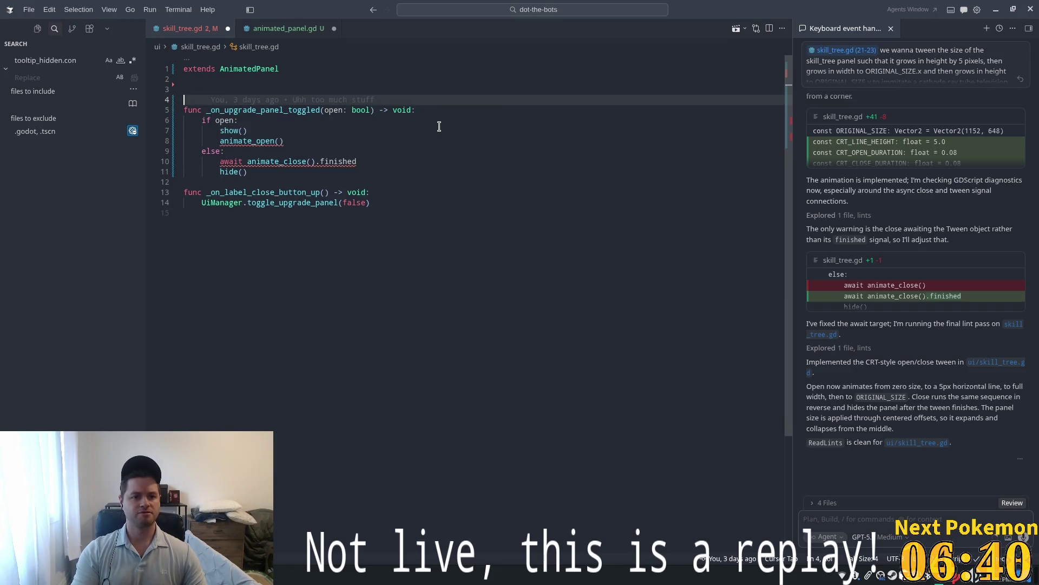
pyautogui.press('Tab')
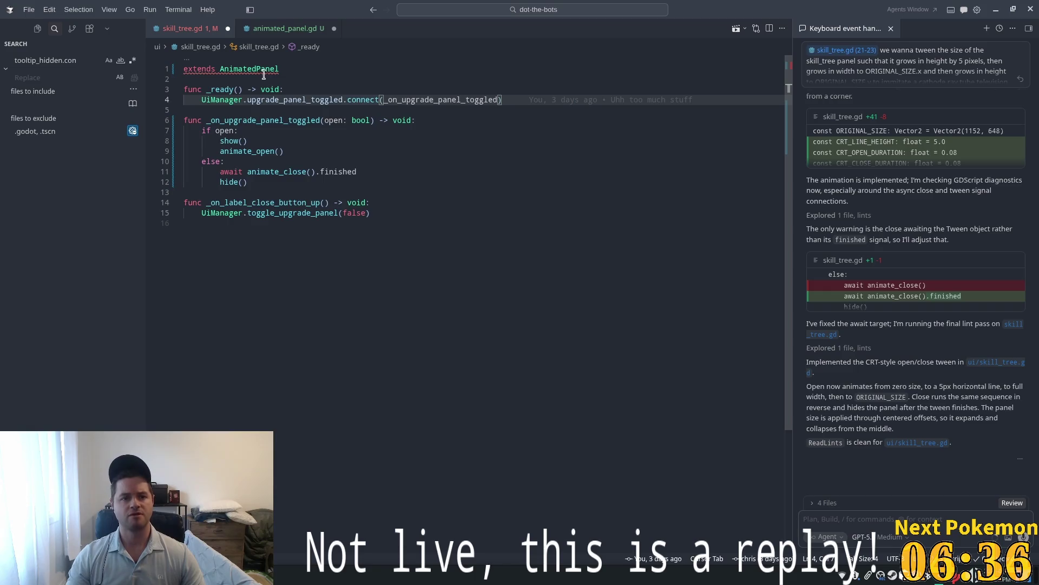
pyautogui.click(294, 90)
pyautogui.moveTo(265, 69)
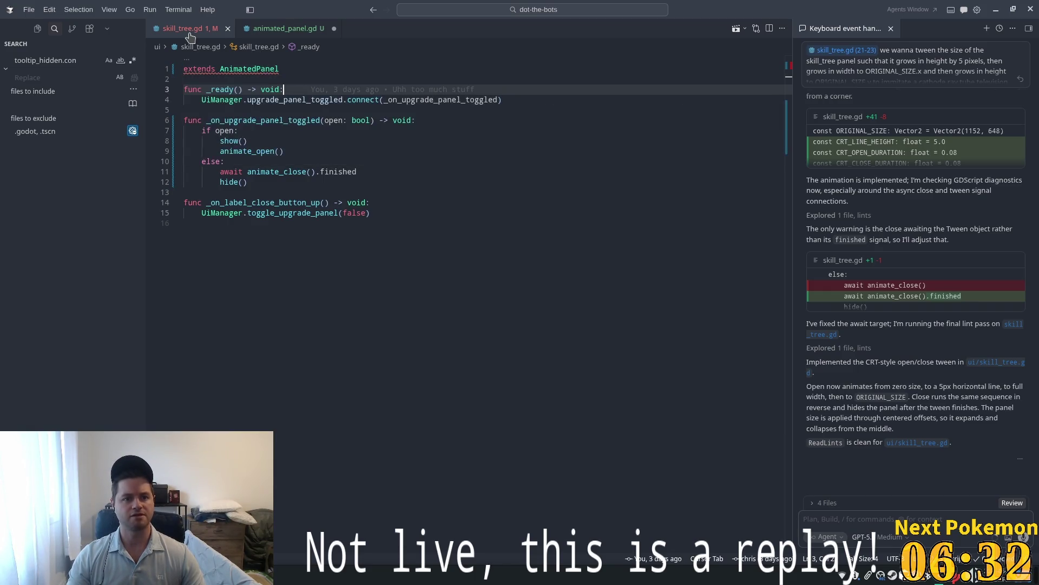
pyautogui.click(284, 28)
pyautogui.click(178, 10)
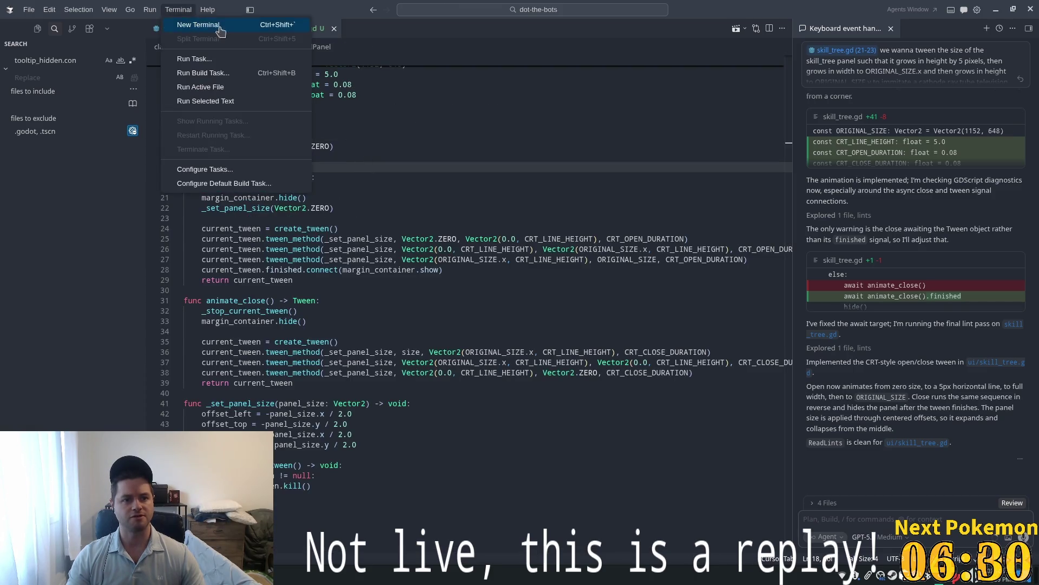
# - Reload the Cursor window and review the top of animated_panel.gd
pyautogui.click(184, 28)
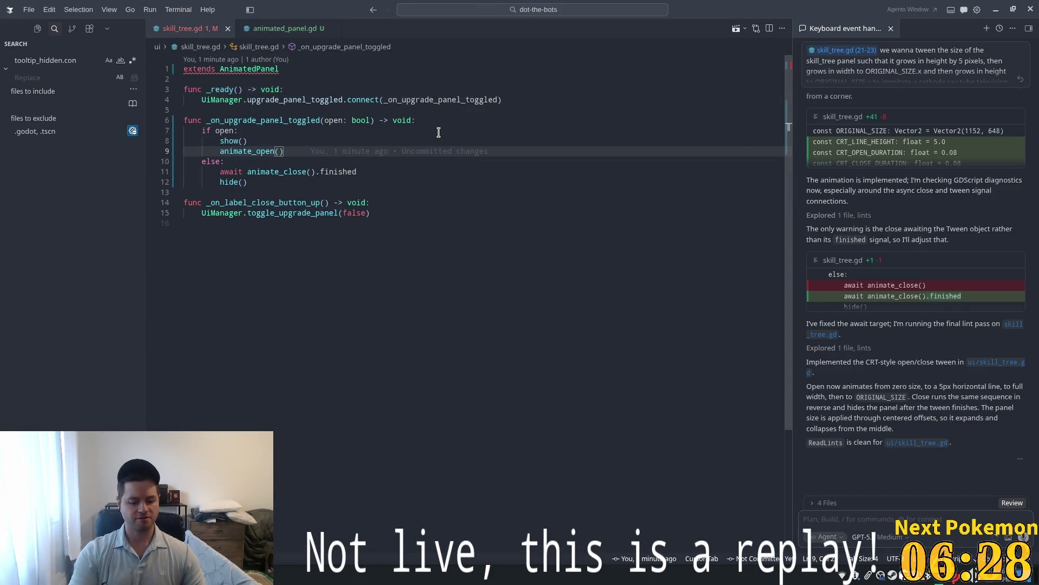
pyautogui.hotkey('ctrl', 'shift', 'p')
pyautogui.press('Return')
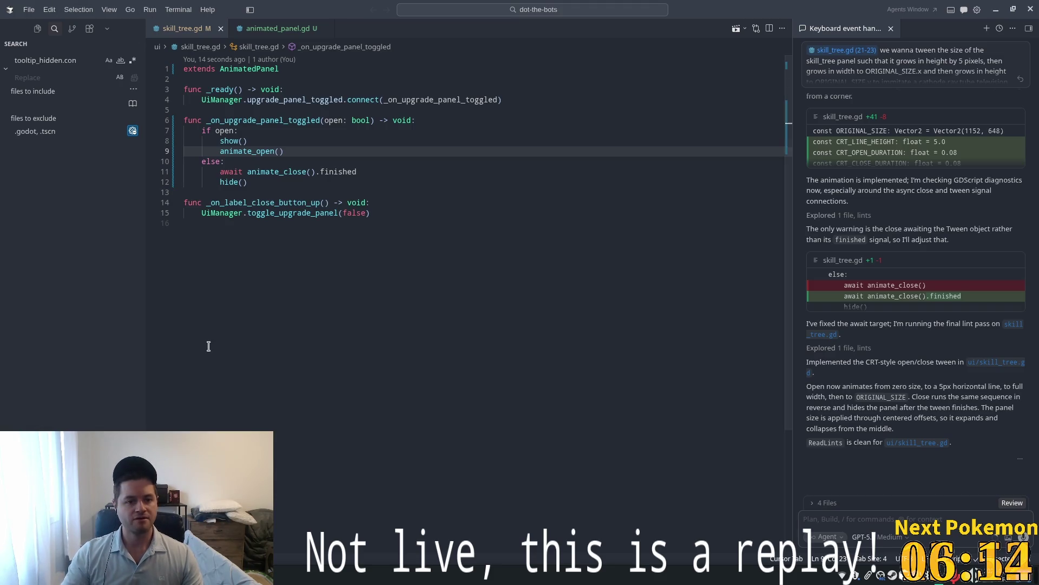
pyautogui.click(306, 161)
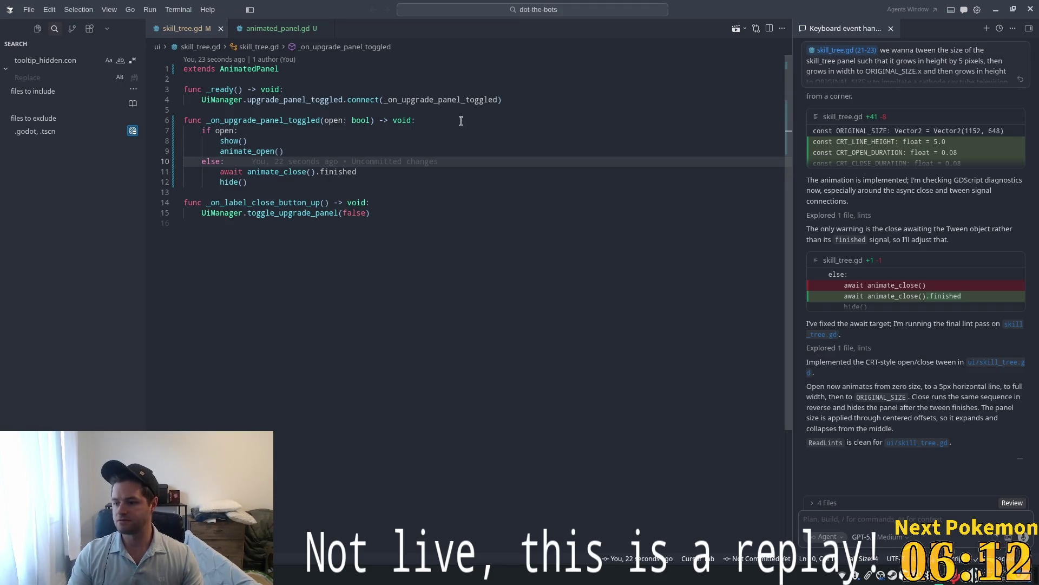
pyautogui.click(279, 28)
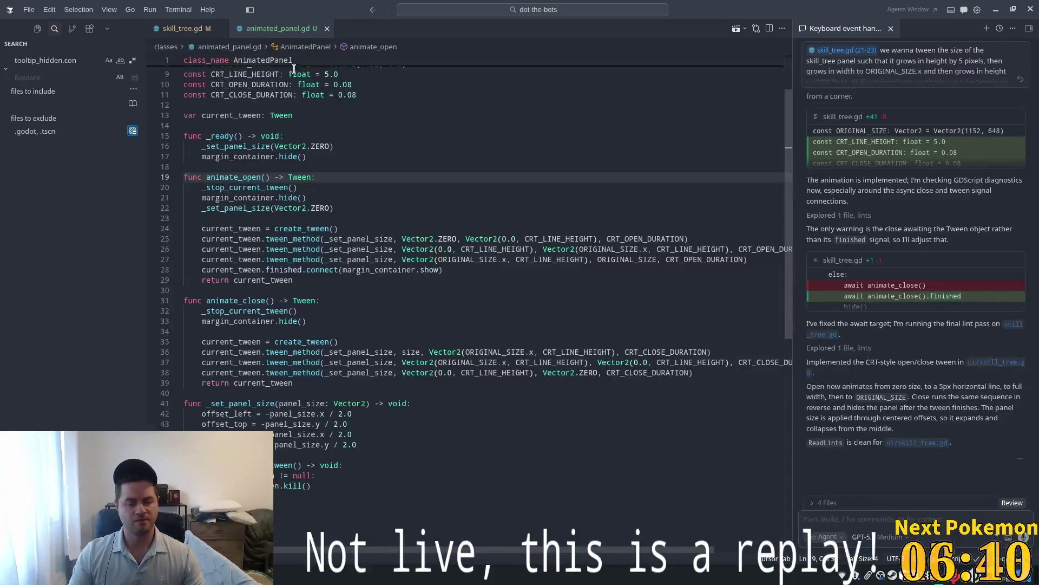
pyautogui.scroll(3, 547, 184)
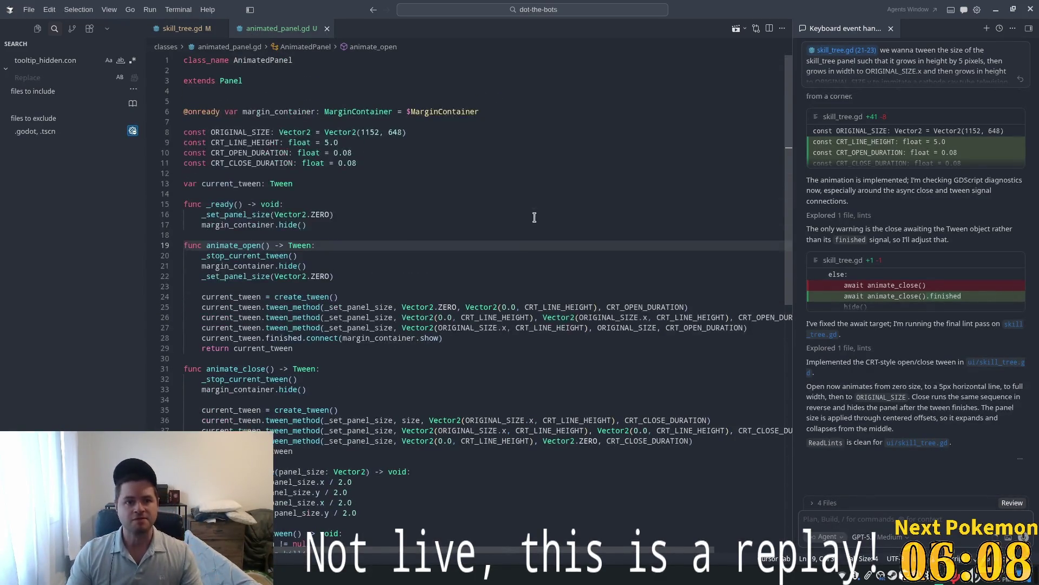
pyautogui.click(229, 89)
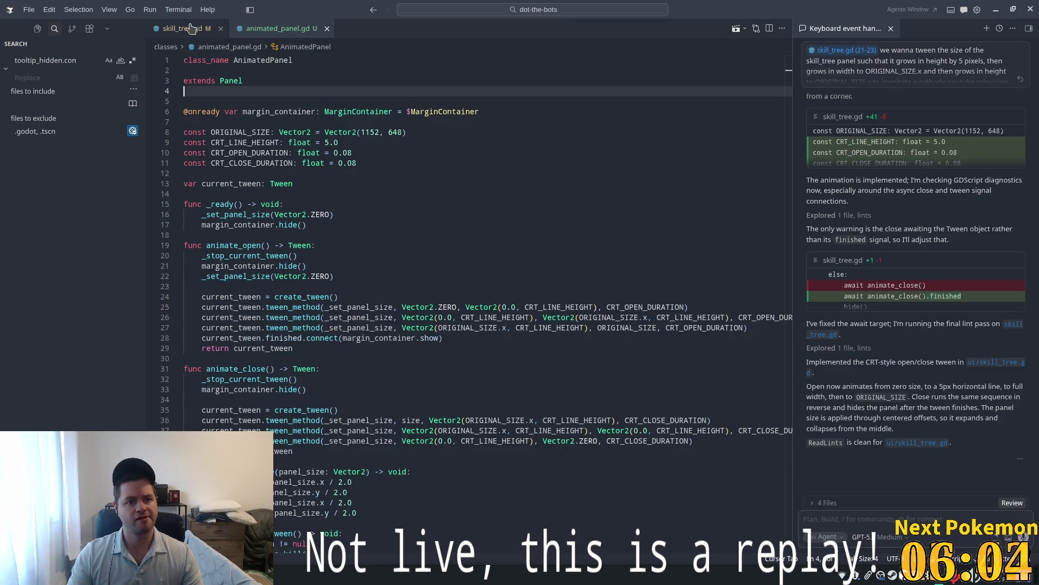
# - Review skill_tree.gd's toggle handler and else branch, then return to Godot
pyautogui.hotkey('ctrl', 'Tab')
pyautogui.click(333, 120)
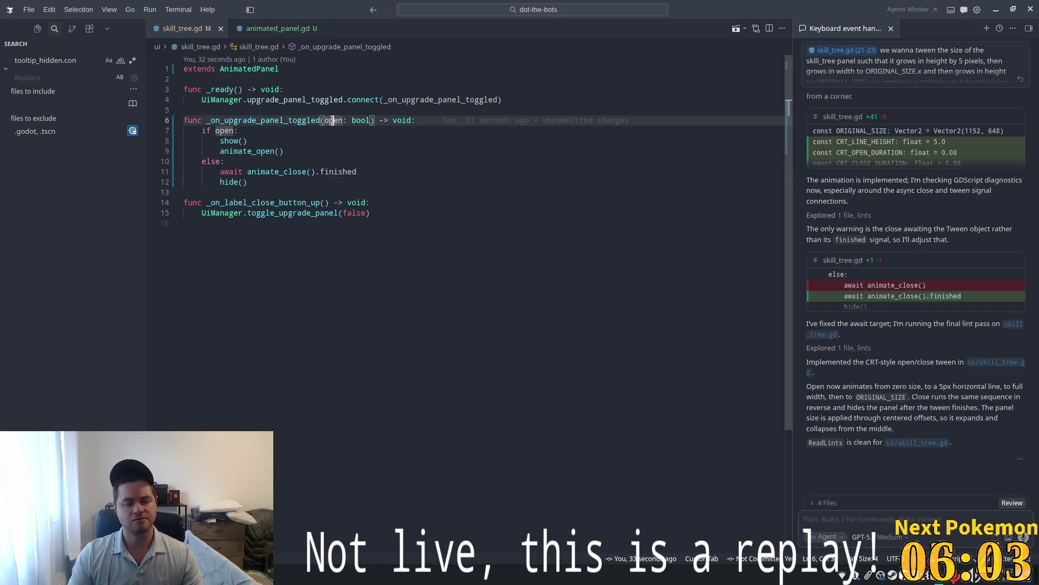
pyautogui.click(234, 161)
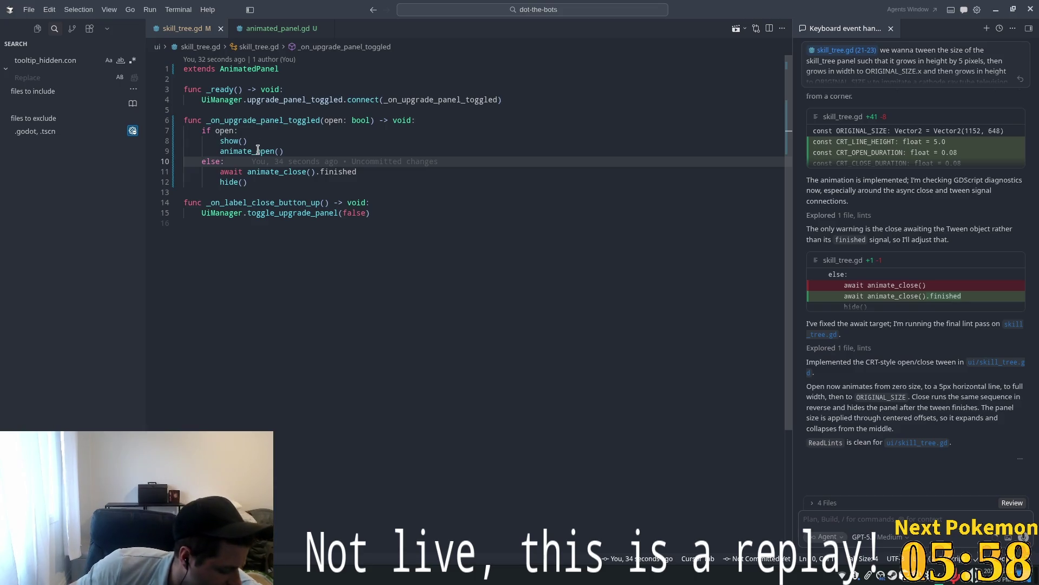
pyautogui.moveTo(258, 149)
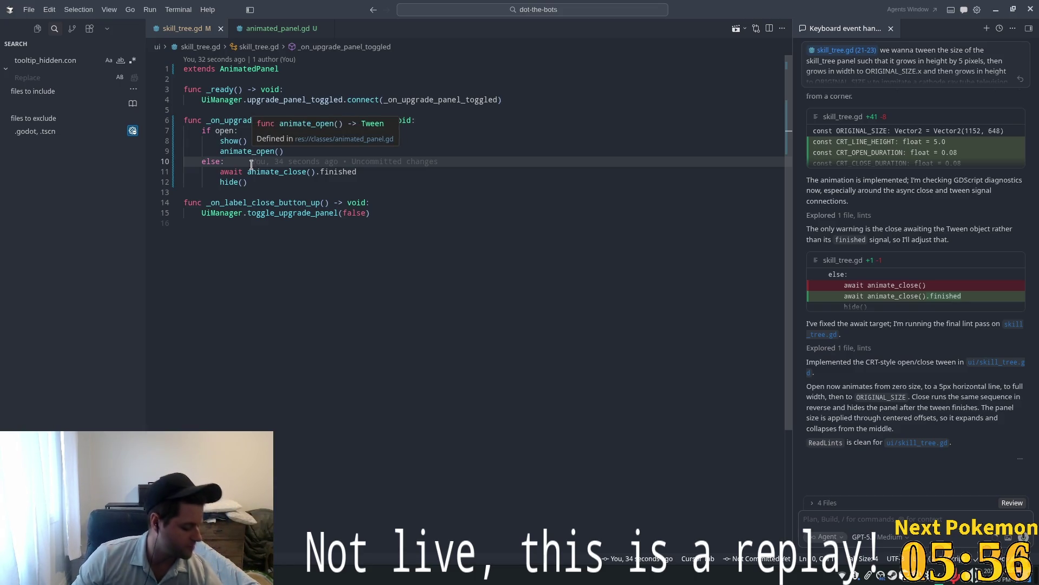
pyautogui.click(355, 192)
pyautogui.press('Down')
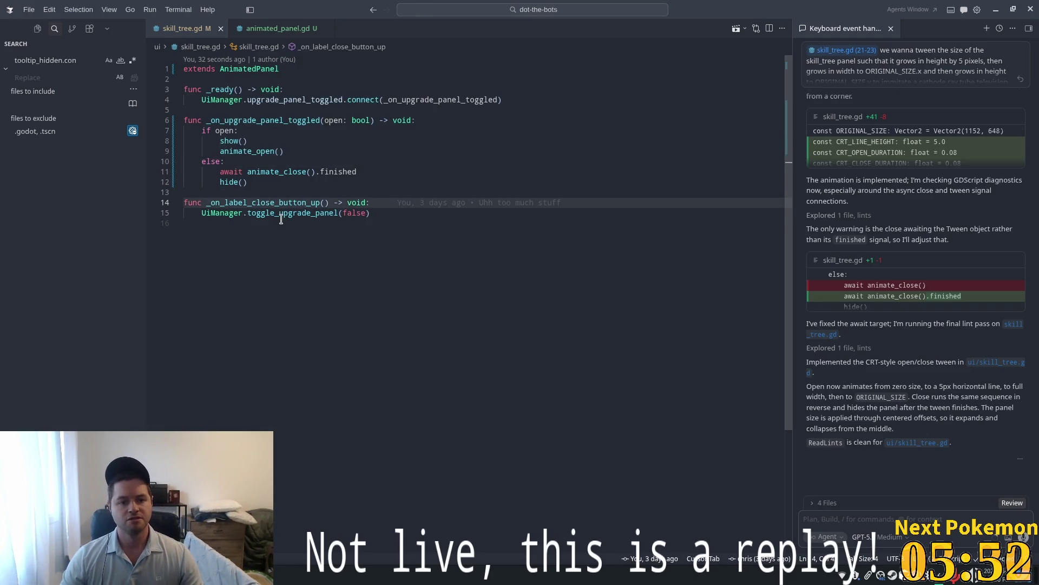
pyautogui.press('Down')
pyautogui.press('Down')
pyautogui.hotkey('alt', 'Tab')
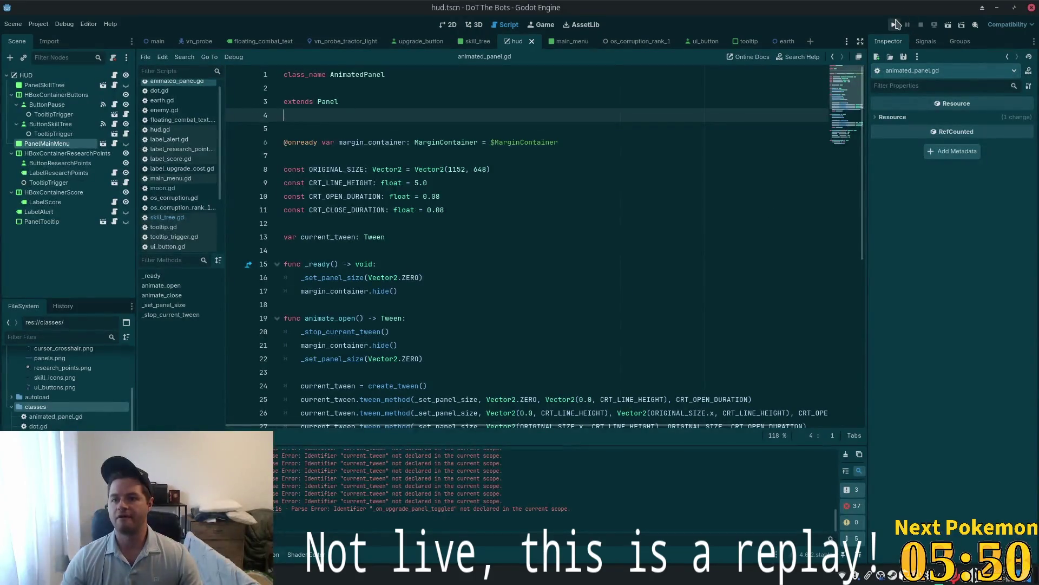
# - Run the game, toggle the skill tree panel with Tab to watch its animation, then stop it
pyautogui.click(895, 25)
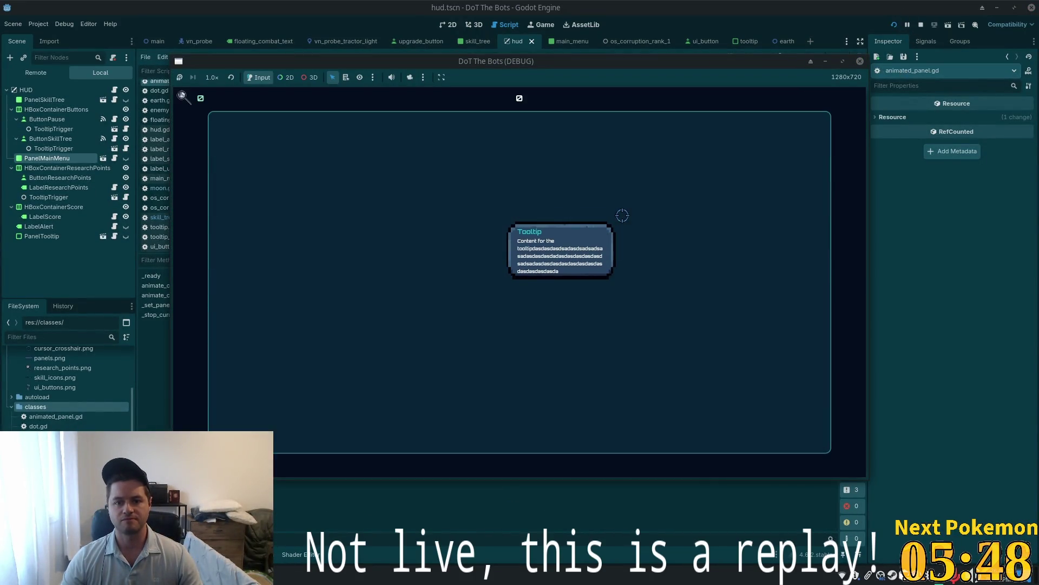
pyautogui.press('Tab')
pyautogui.press('Tab')
pyautogui.press('Tab')
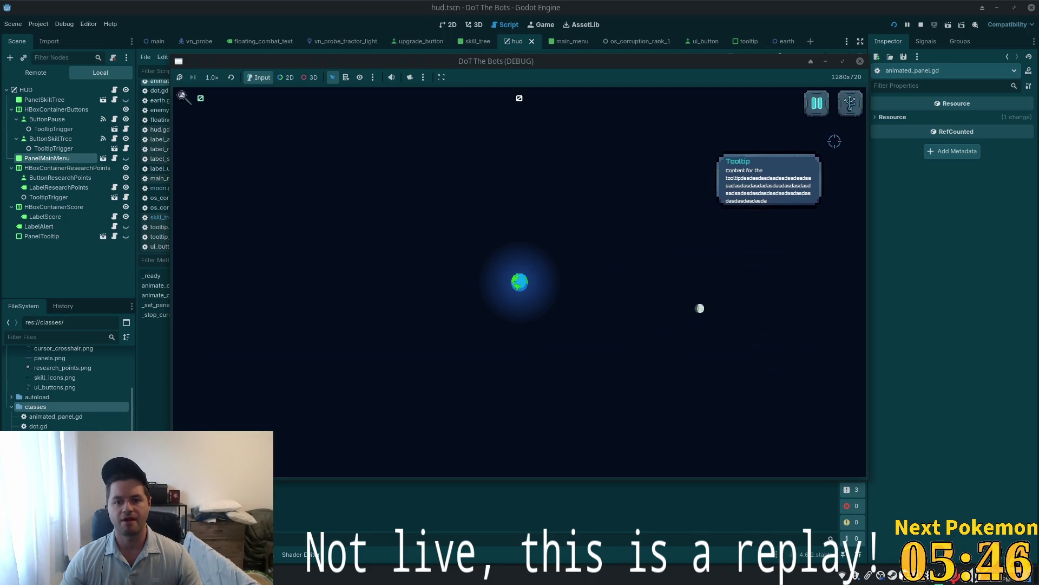
pyautogui.press('Tab')
pyautogui.click(816, 115)
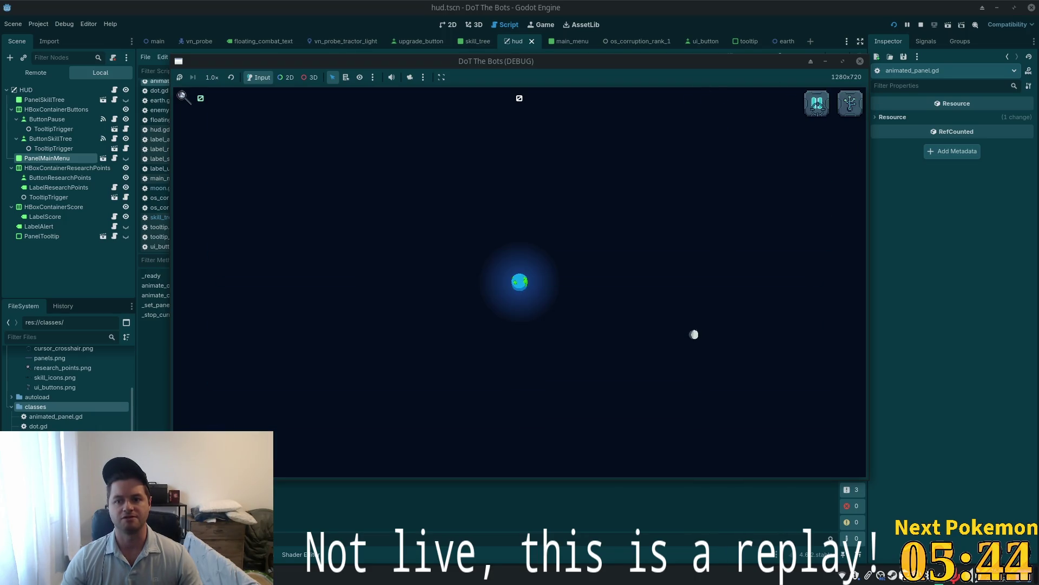
pyautogui.click(921, 24)
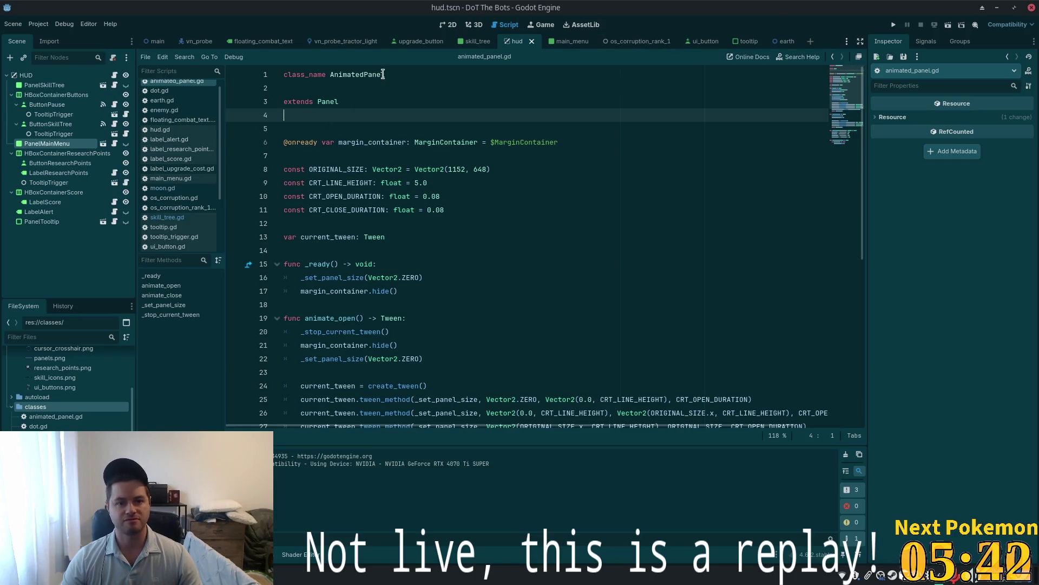
# - Quick-open tooltip.tscn by searching 'tool' and view it in the 2D editor
pyautogui.hotkey('shift', 'alt', 'o')
pyautogui.write('tool')
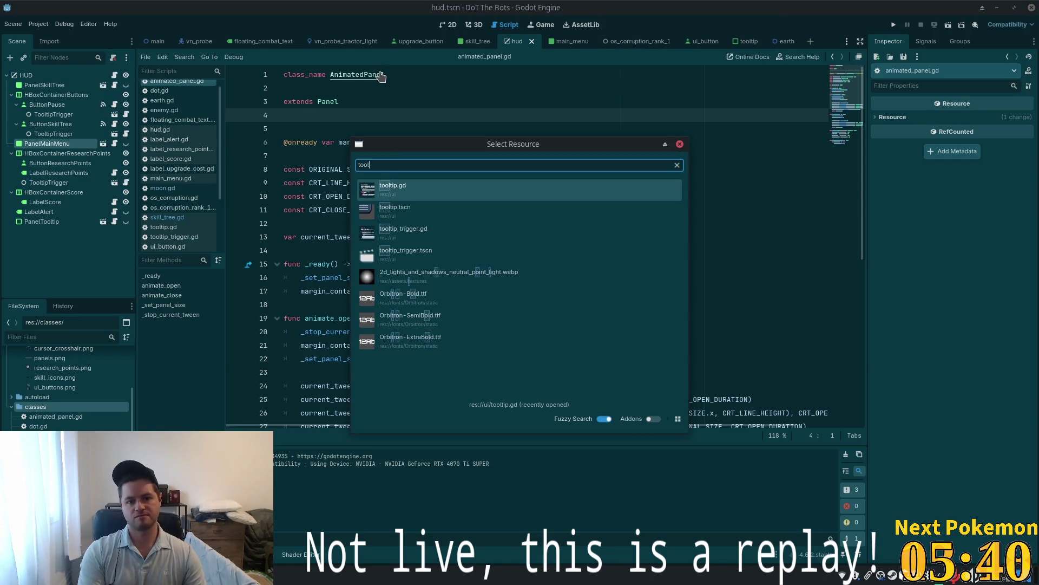
pyautogui.press('Down')
pyautogui.press('Up')
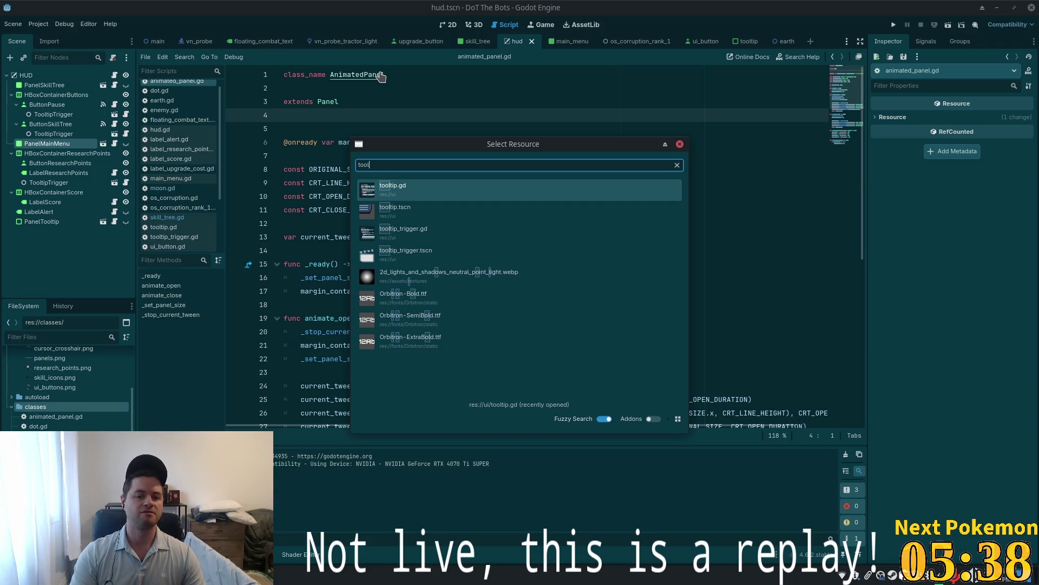
pyautogui.press('Down')
pyautogui.press('Return')
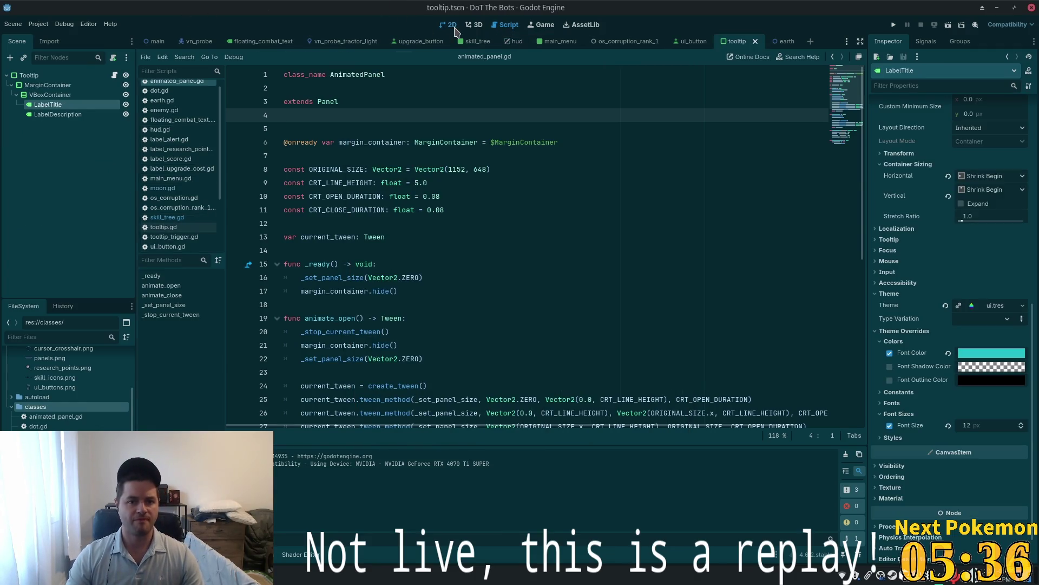
pyautogui.click(448, 25)
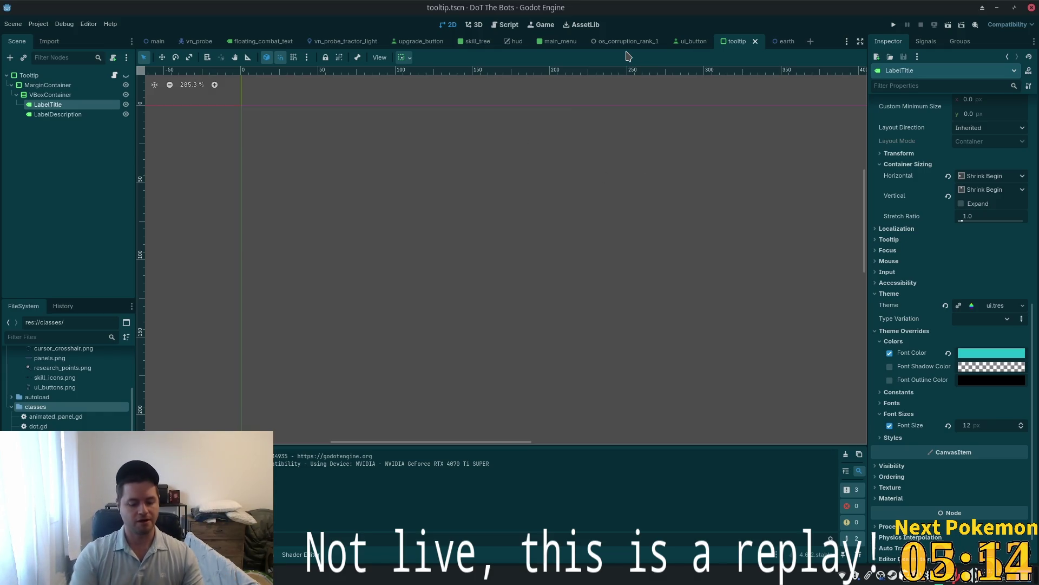
# - Open main_menu.tscn and close all other scene tabs
pyautogui.hotkey('shift', 'alt', 'o')
pyautogui.write('main')
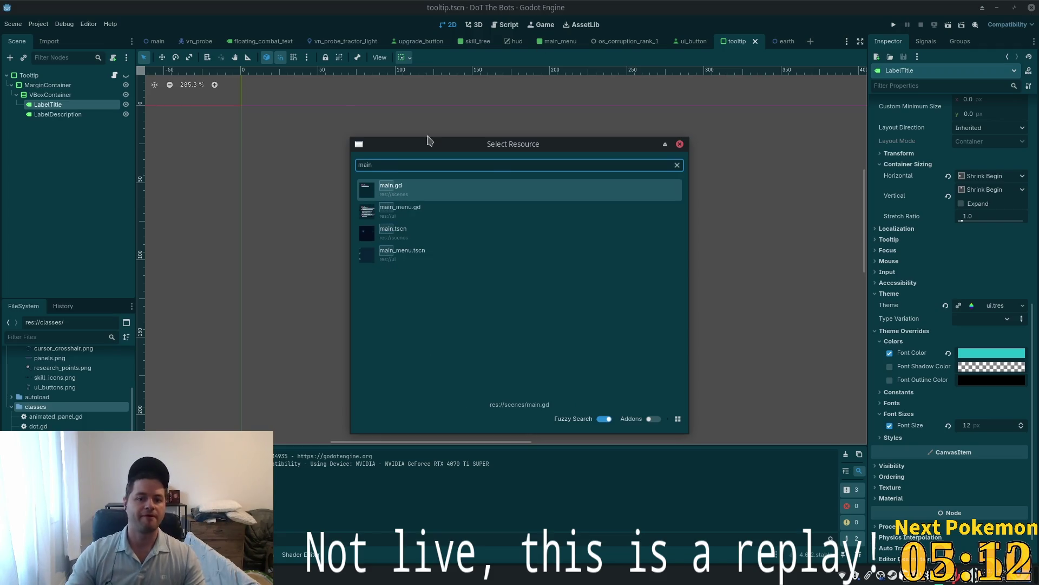
pyautogui.click(448, 261)
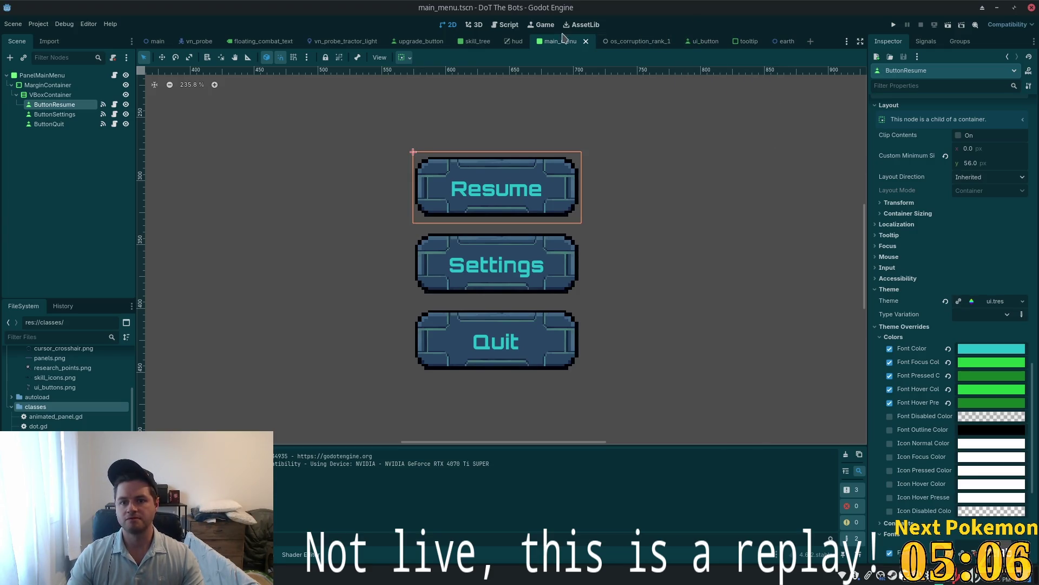
pyautogui.rightClick(550, 49)
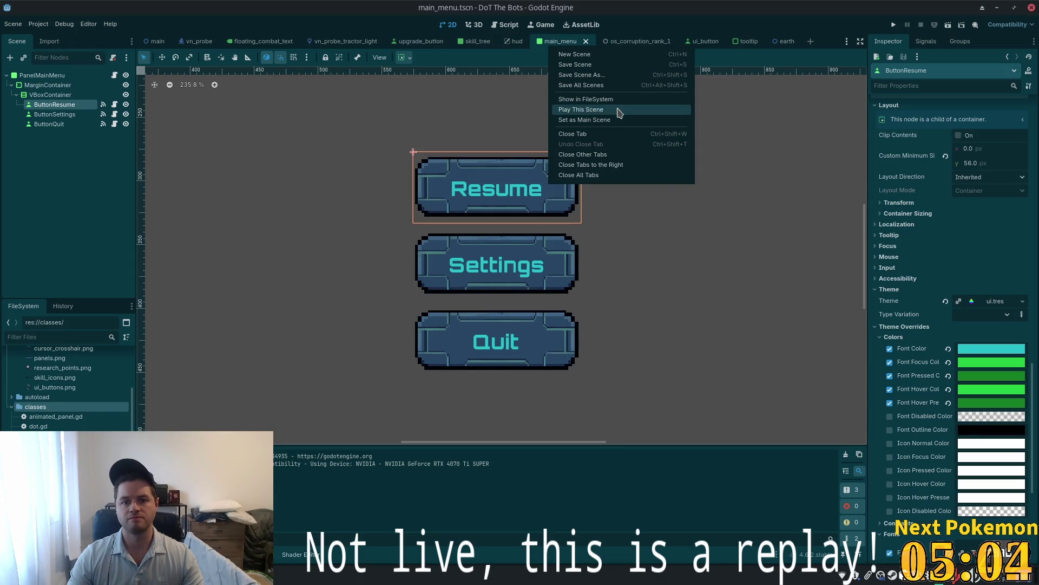
pyautogui.click(603, 157)
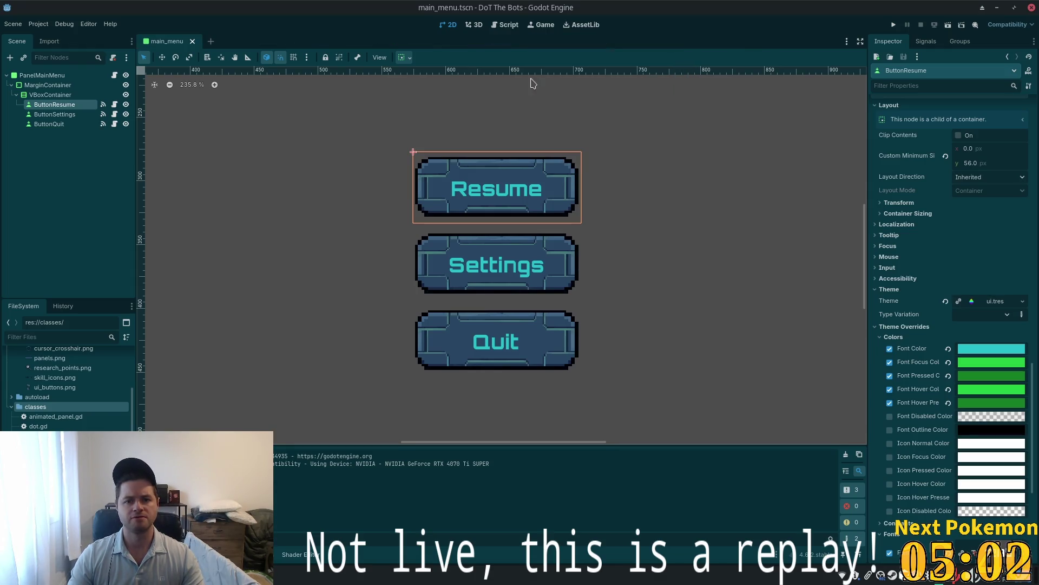
# - Open skill_tree.tscn and show the PanelSkillTree node's script, skill_tree.gd
pyautogui.hotkey('shift', 'alt', 'o')
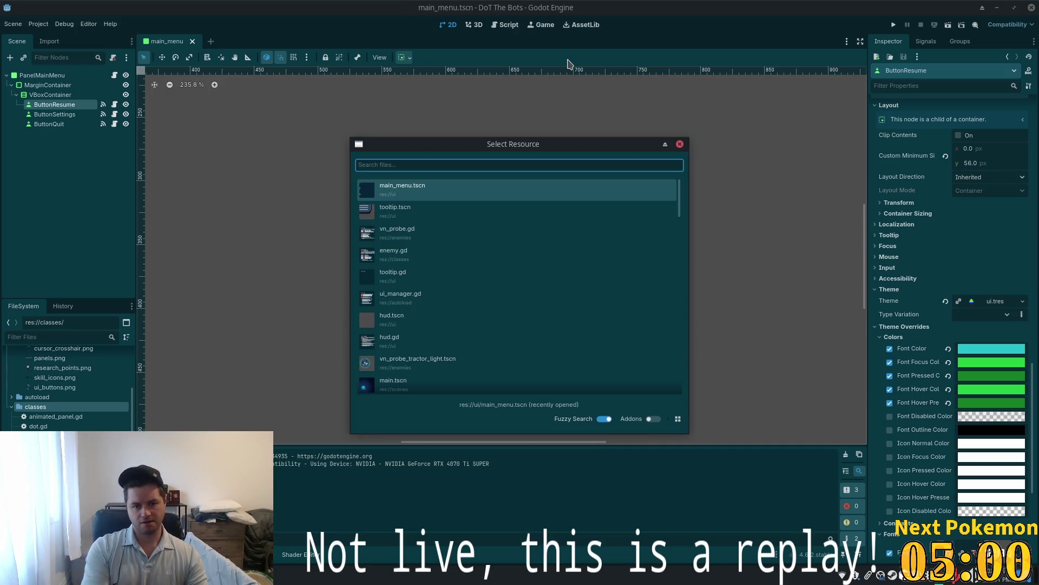
pyautogui.write('skill')
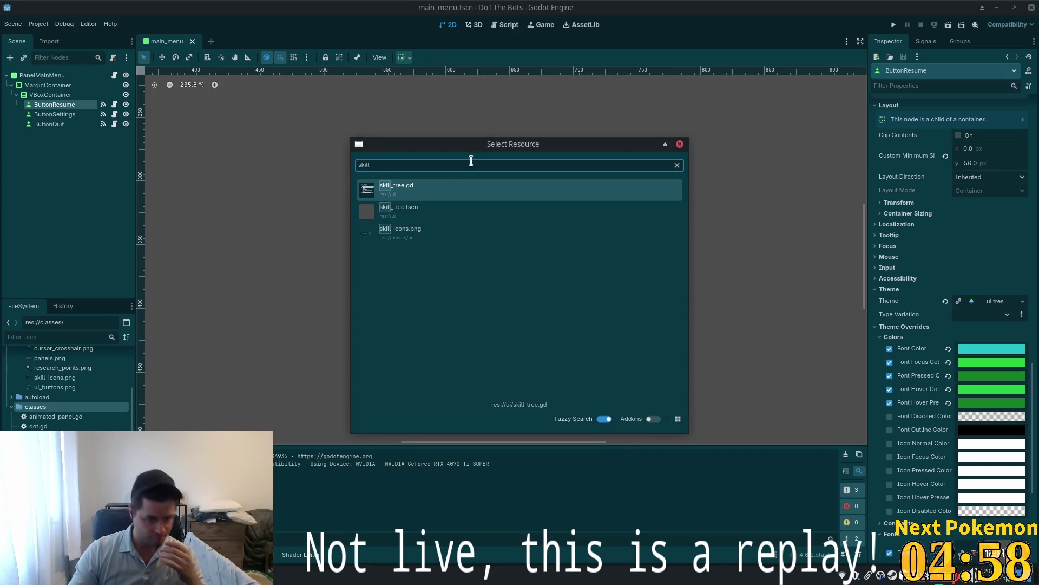
pyautogui.doubleClick(480, 214)
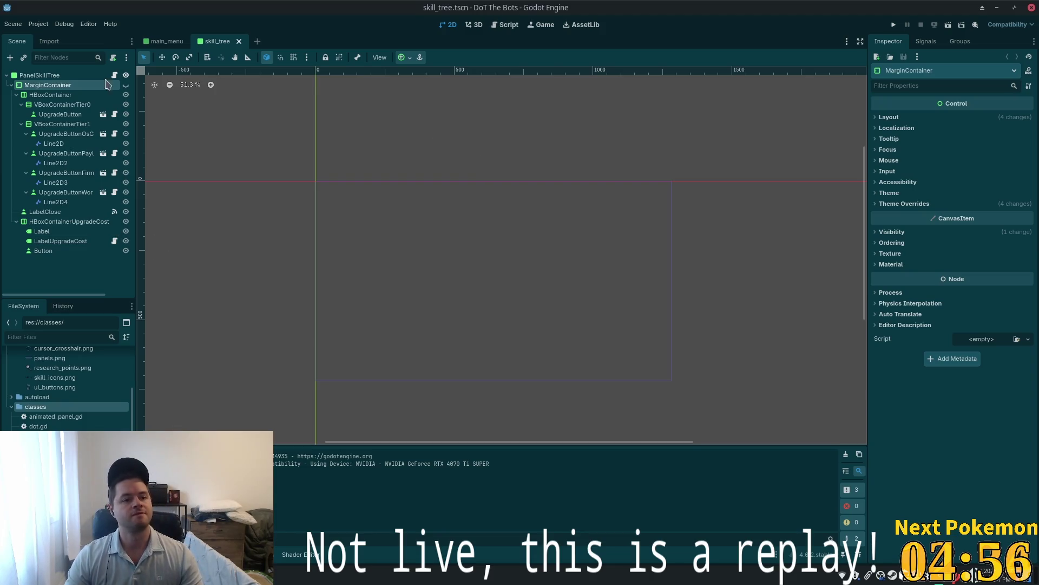
pyautogui.click(126, 87)
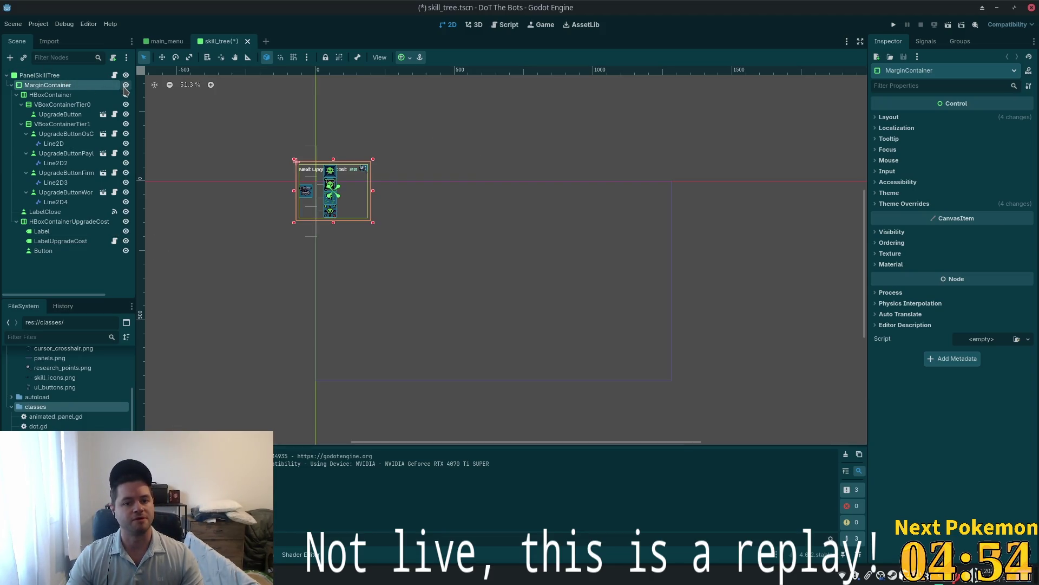
pyautogui.click(125, 87)
pyautogui.scroll(2, 431, 193)
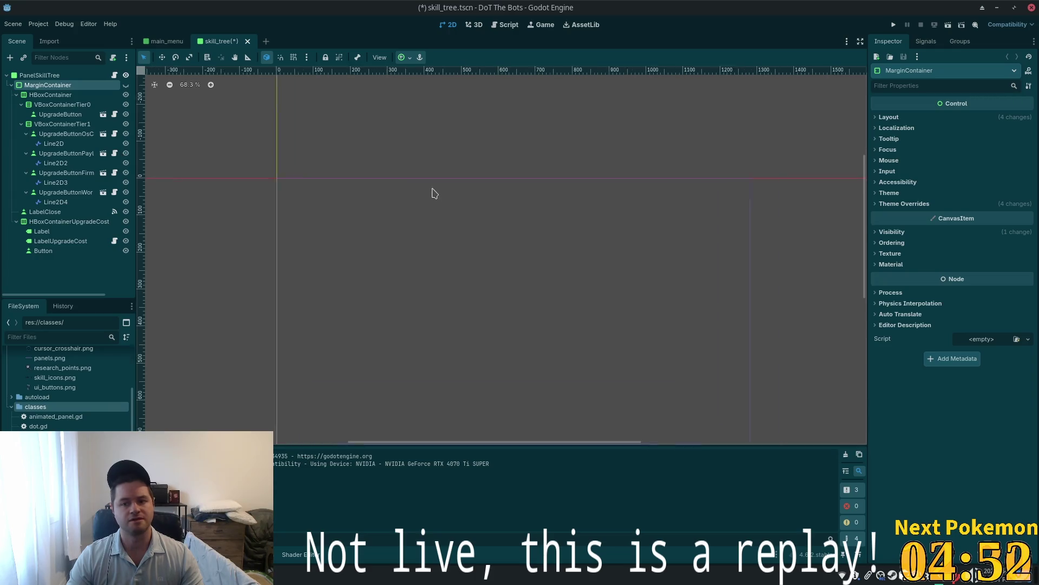
pyautogui.click(27, 76)
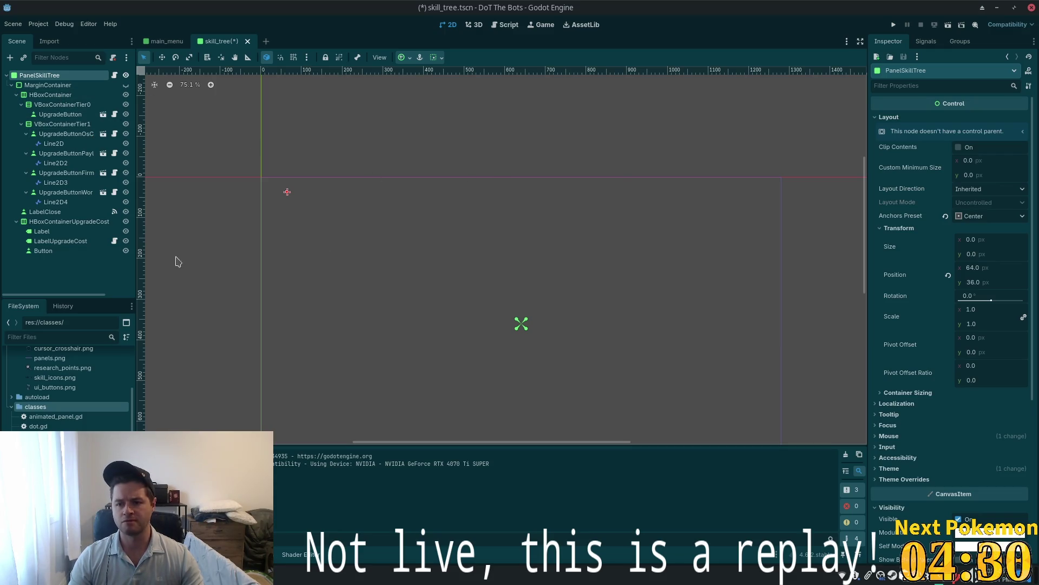
pyautogui.click(151, 42)
pyautogui.click(218, 46)
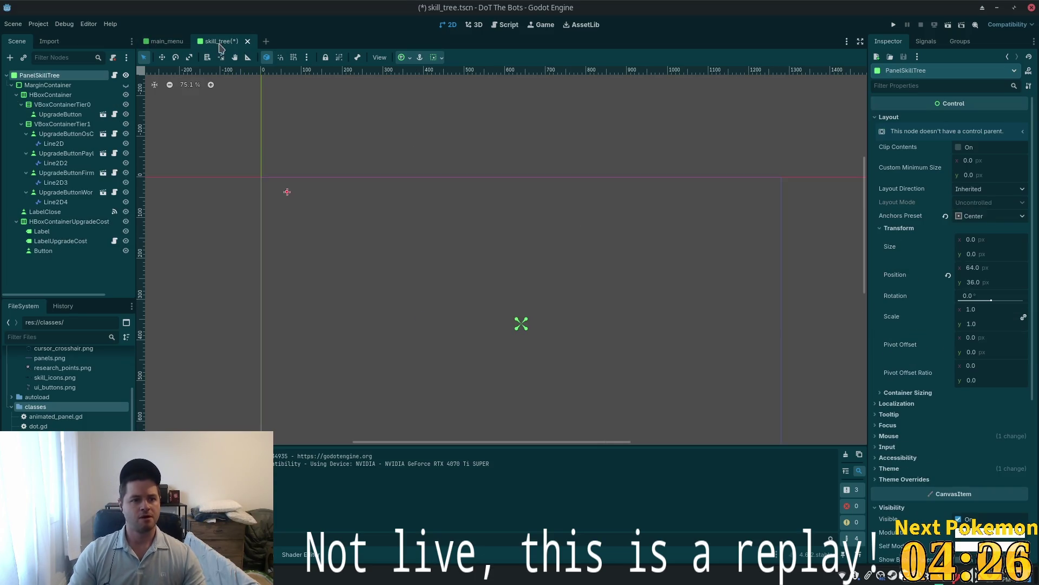
pyautogui.click(115, 76)
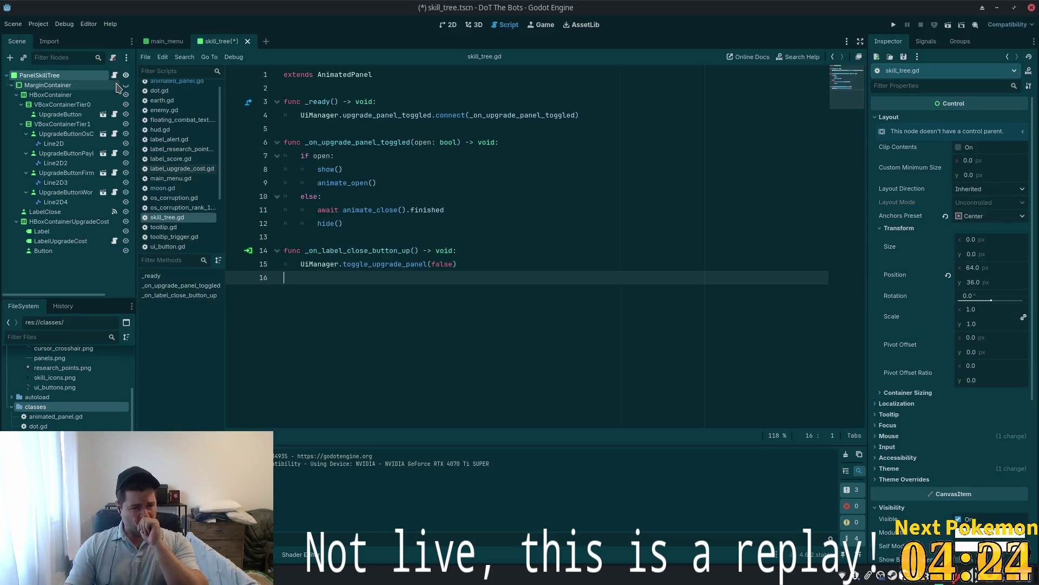
pyautogui.keyDown('ctrl'); pyautogui.click(352, 76); pyautogui.keyUp('ctrl')
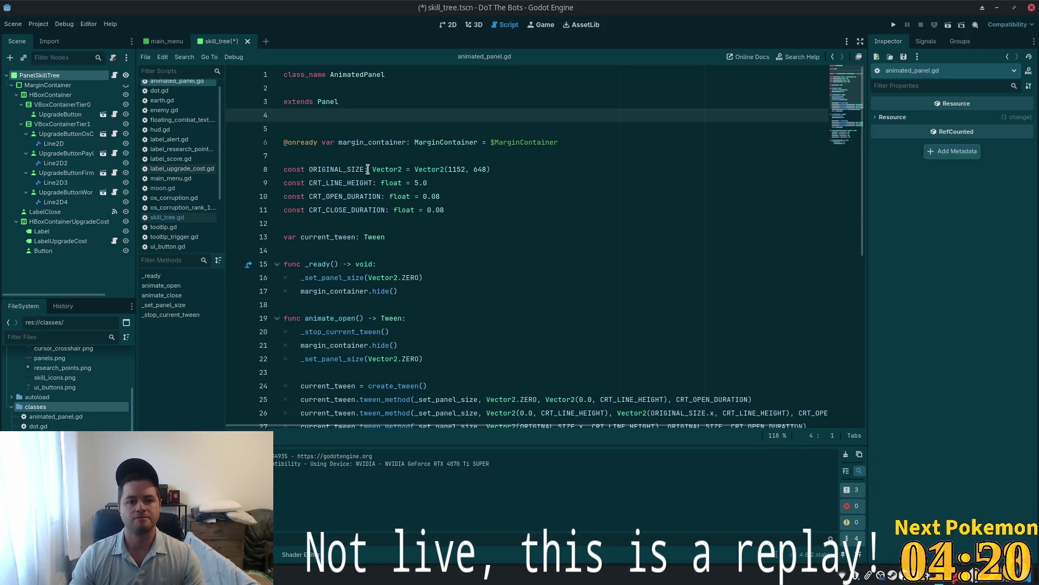
pyautogui.click(431, 170)
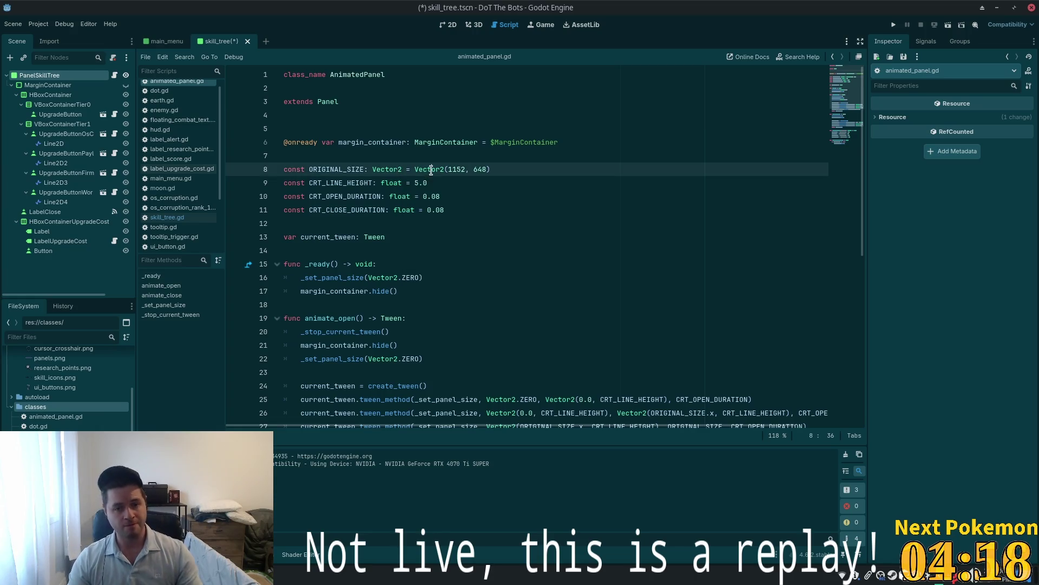
pyautogui.doubleClick(383, 167)
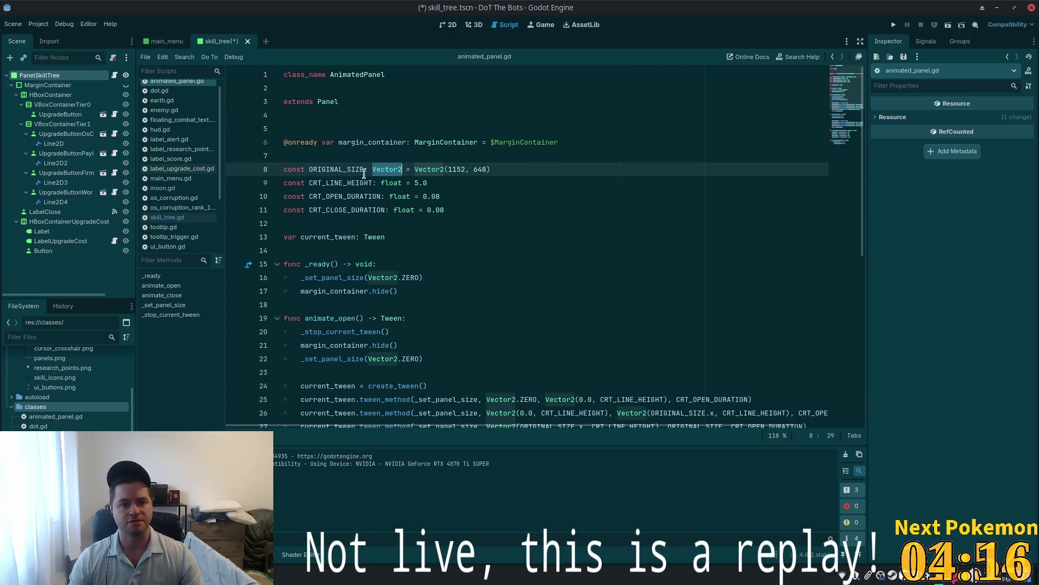
pyautogui.doubleClick(300, 170)
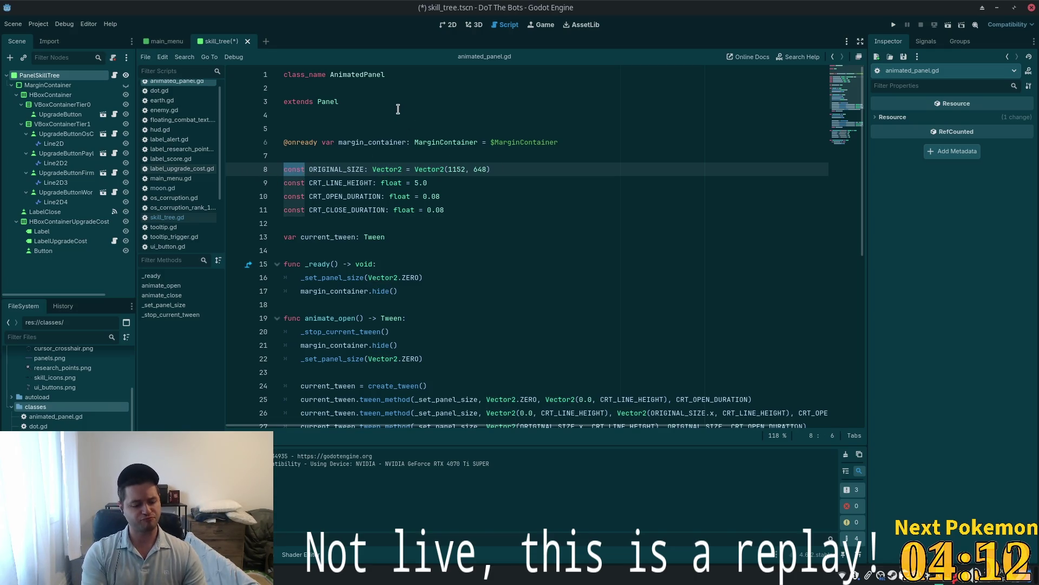
pyautogui.write('@exv')
pyautogui.press('BackSpace')
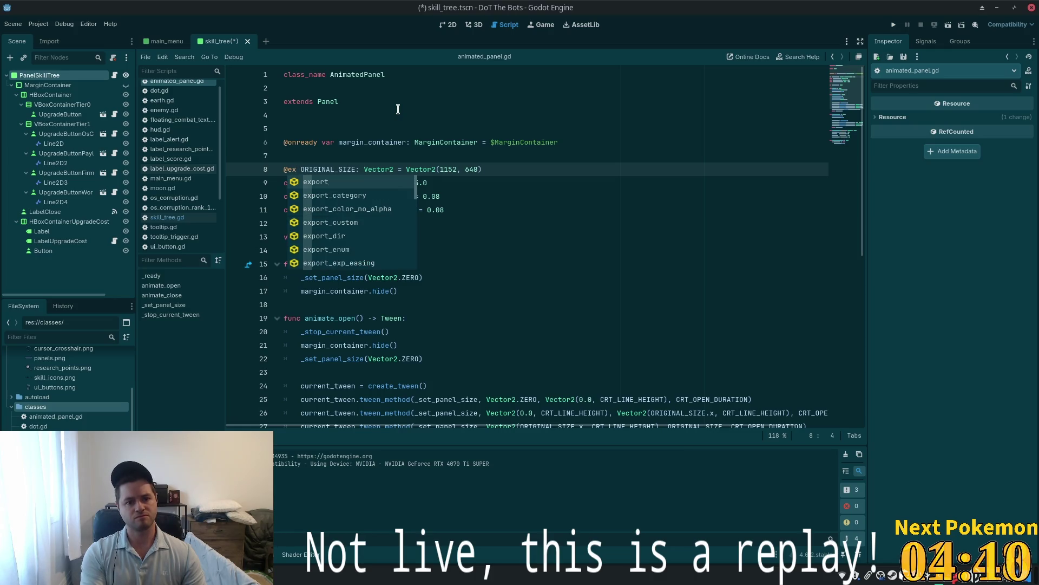
pyautogui.press('Return')
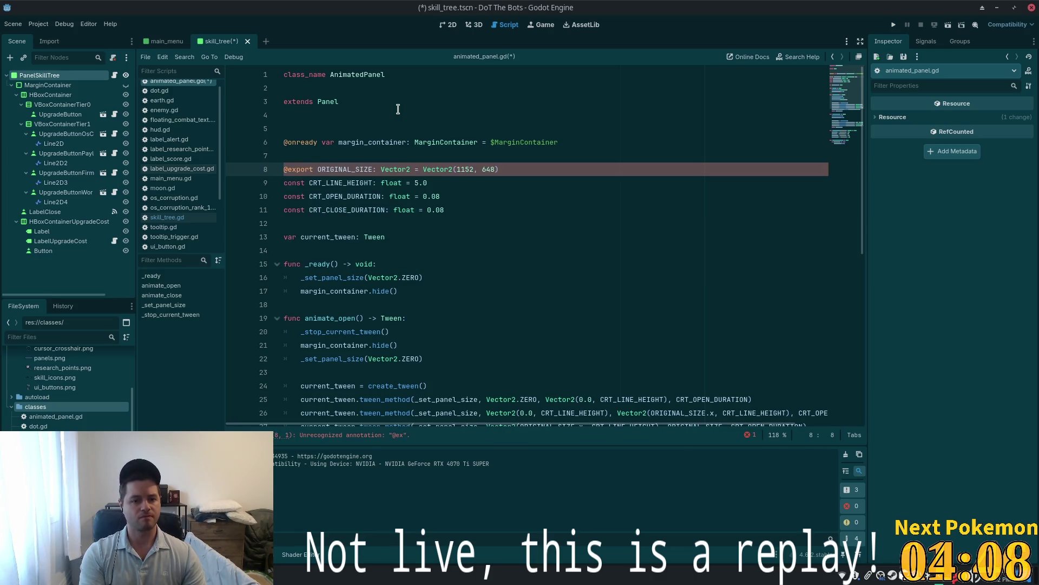
pyautogui.write('v')
pyautogui.press('BackSpace')
pyautogui.write('var')
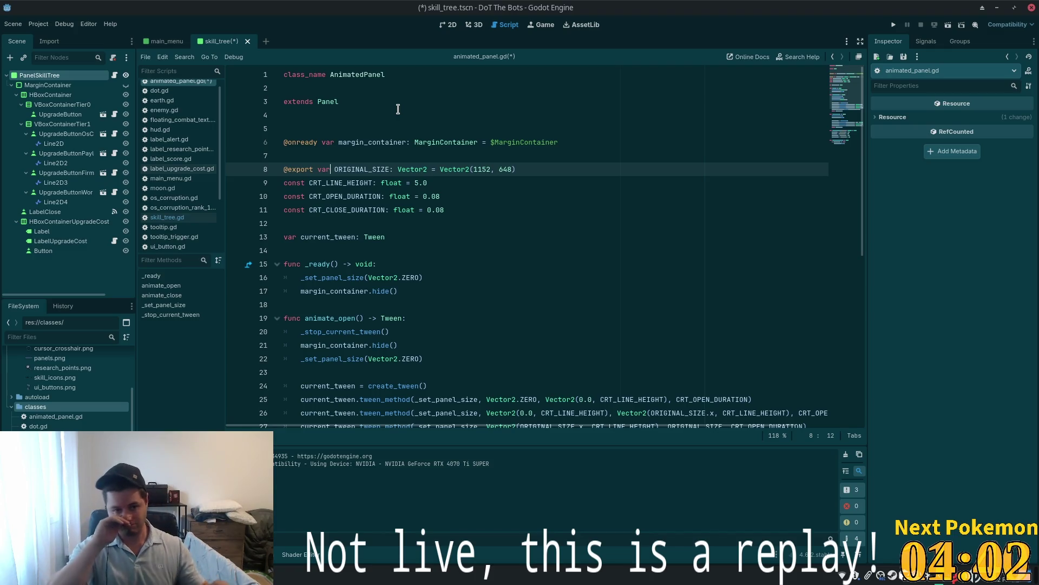
pyautogui.hotkey('ctrl', 's')
# - Add a blank line after the ORIGINAL_SIZE line and save the script again
pyautogui.click(522, 160)
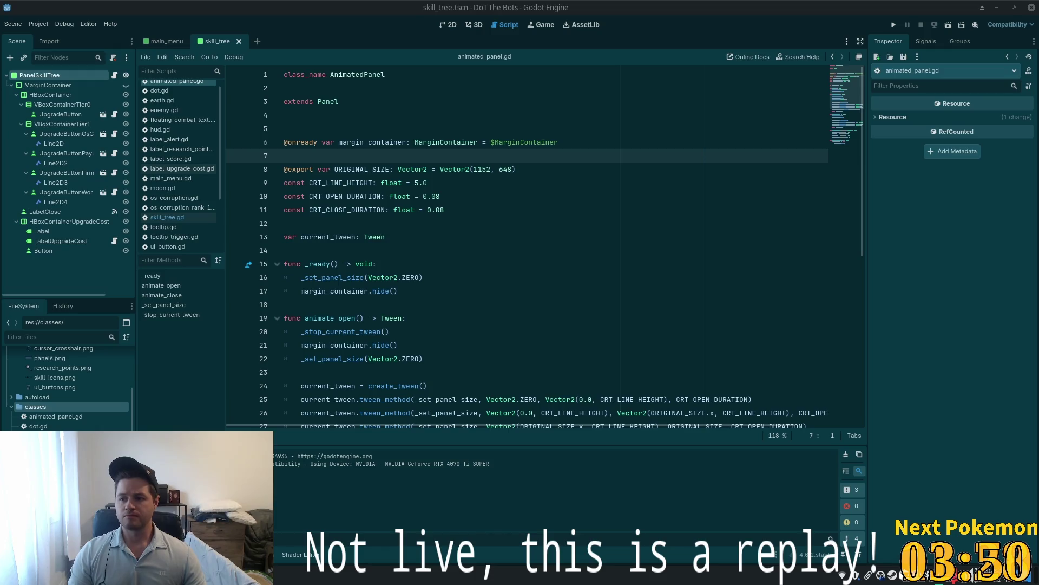
pyautogui.click(464, 236)
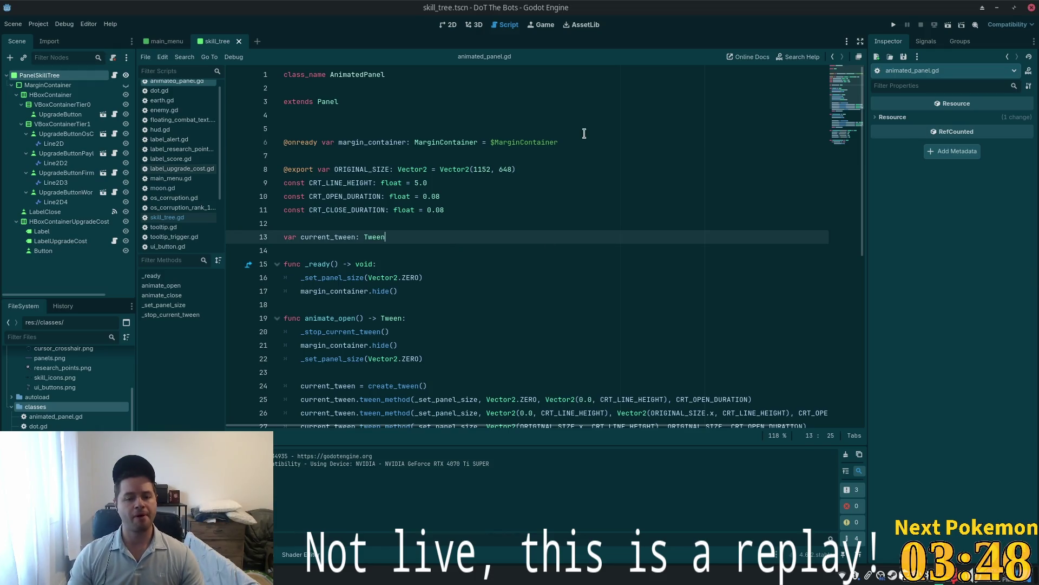
pyautogui.click(399, 141)
pyautogui.click(521, 168)
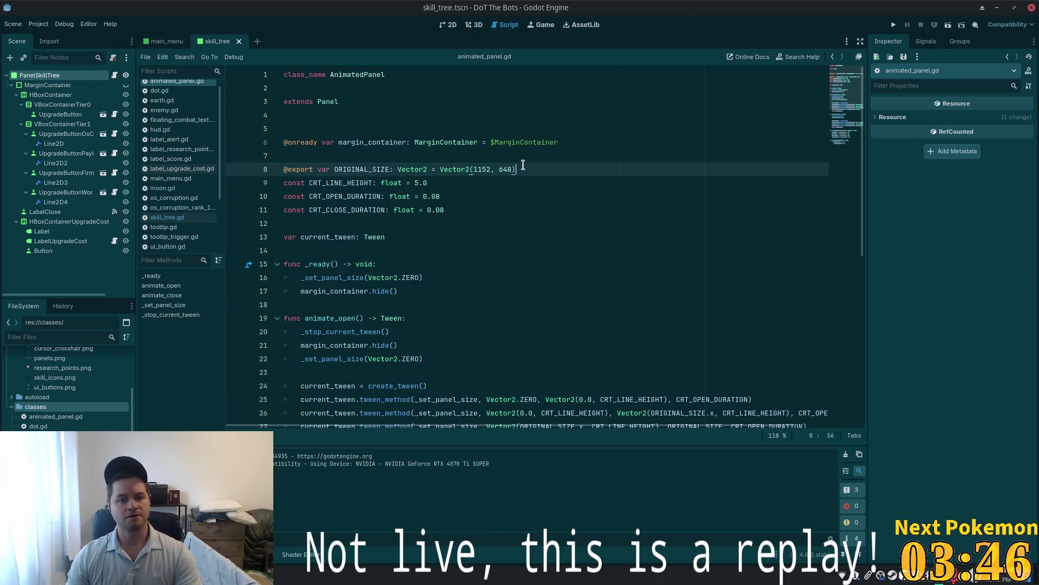
pyautogui.press('Return')
pyautogui.hotkey('ctrl', 's')
pyautogui.click(471, 168)
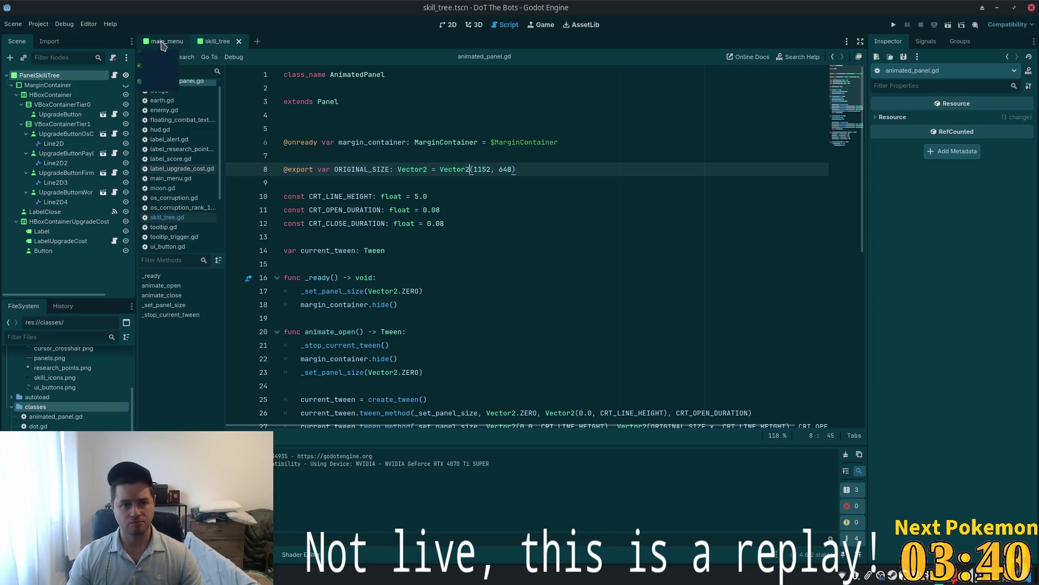
# - Select PanelSkillTree in the 2D view and check its Original Size and other Inspector properties
pyautogui.click(448, 24)
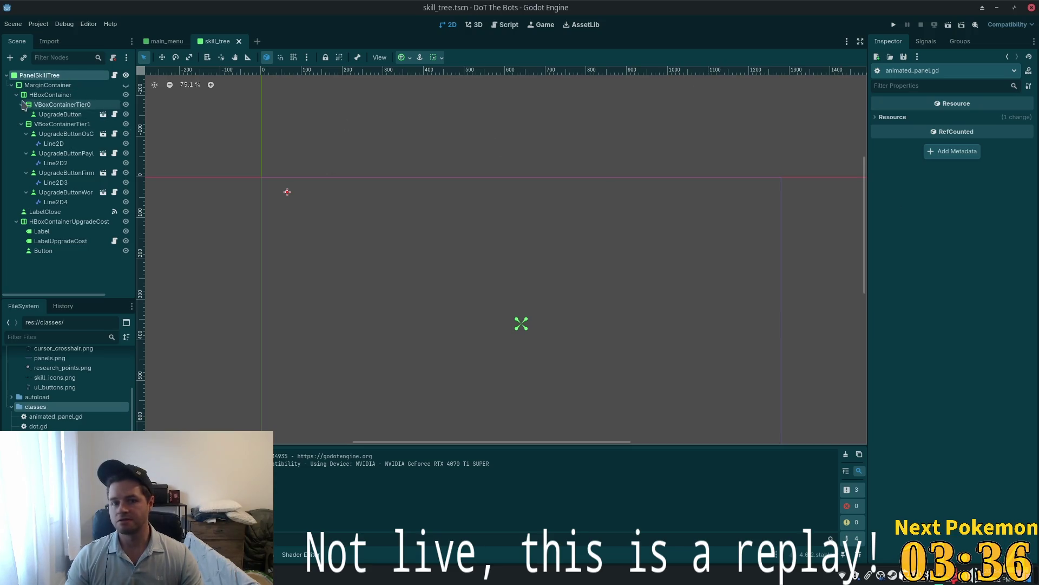
pyautogui.click(45, 85)
pyautogui.click(43, 76)
pyautogui.scroll(-5, 962, 398)
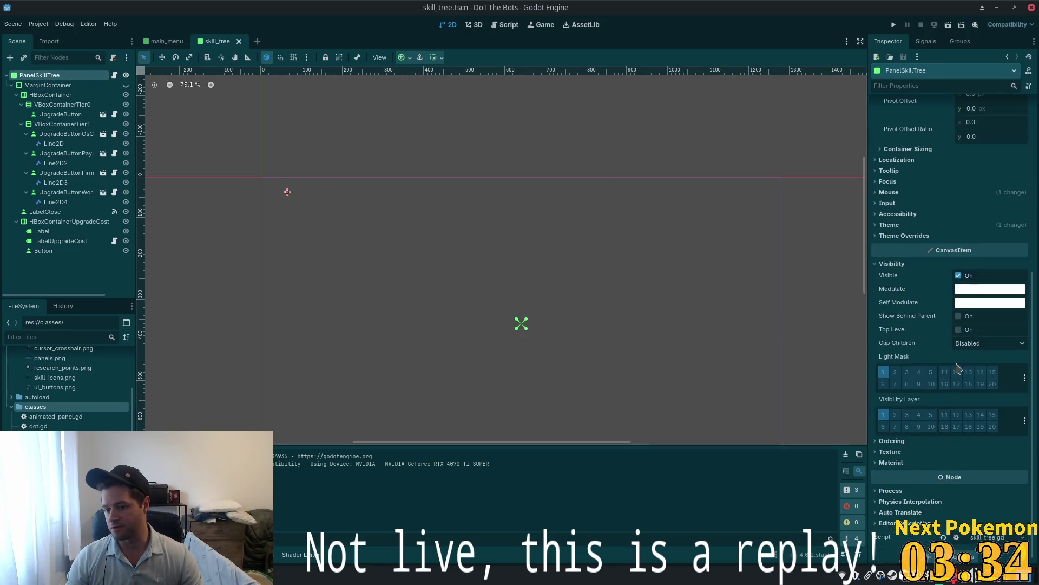
pyautogui.scroll(4, 898, 400)
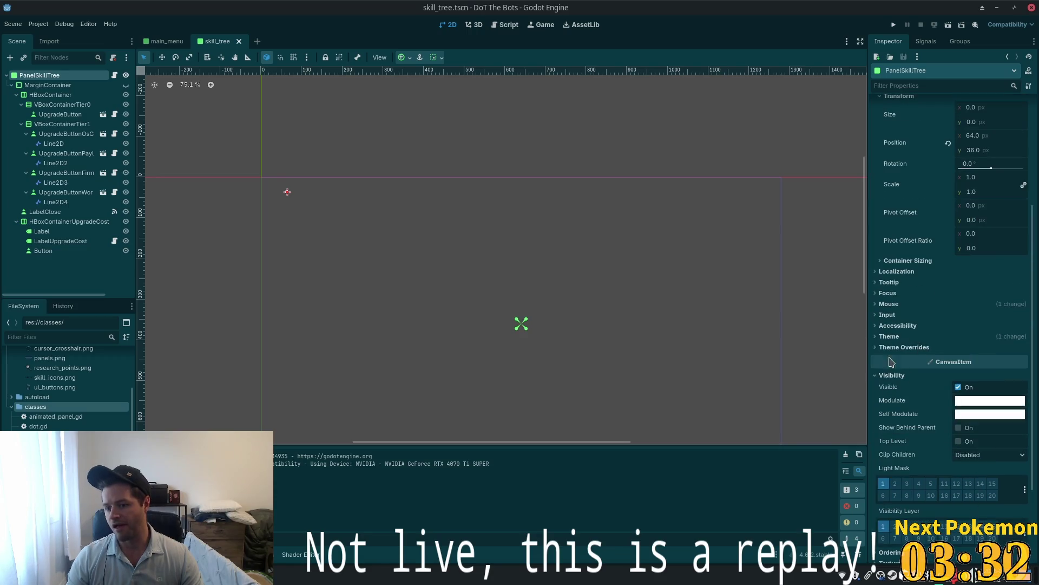
pyautogui.click(877, 336)
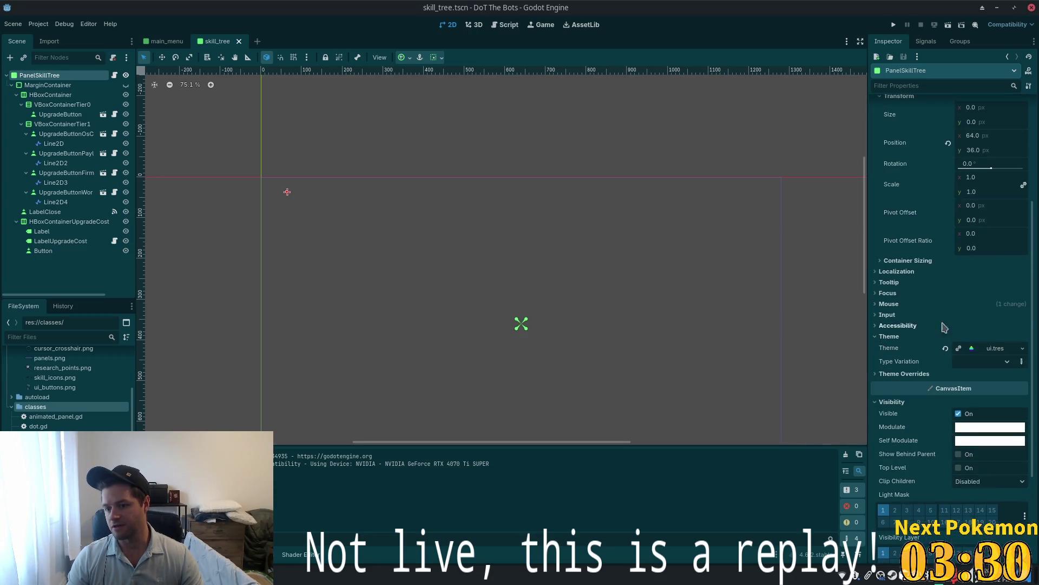
pyautogui.click(882, 304)
pyautogui.click(885, 305)
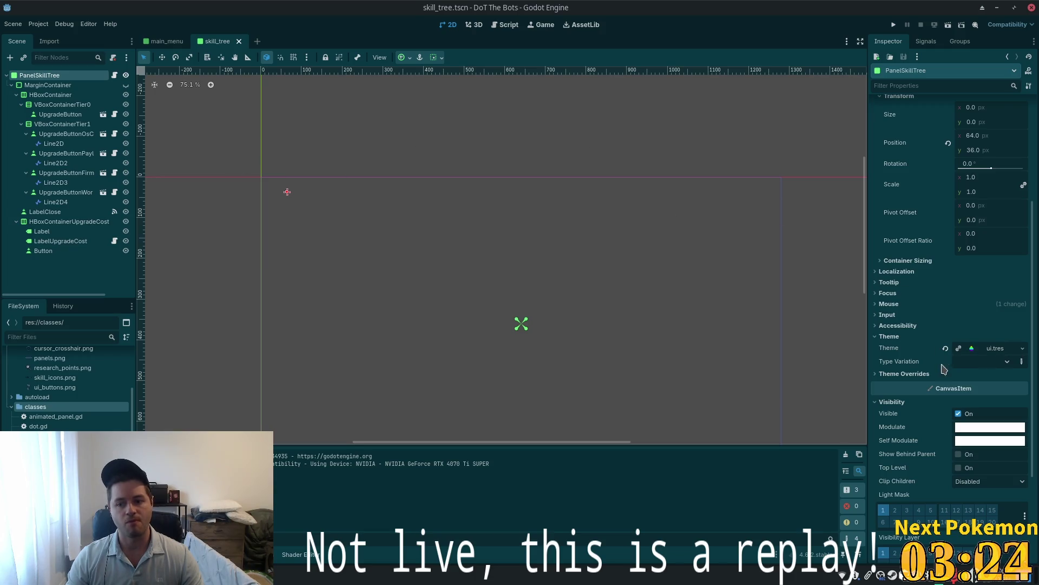
pyautogui.scroll(4, 980, 303)
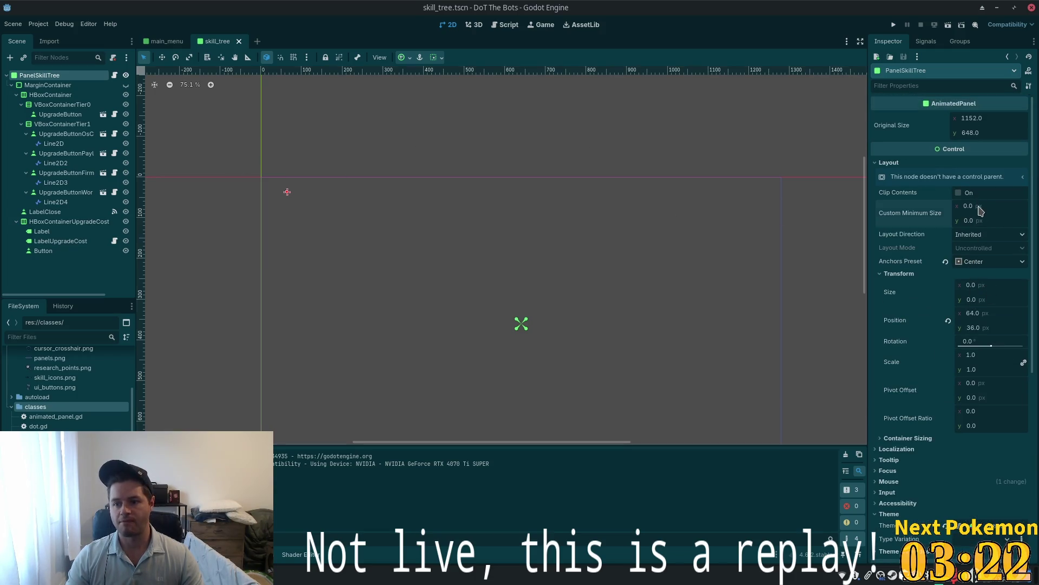
pyautogui.click(978, 206)
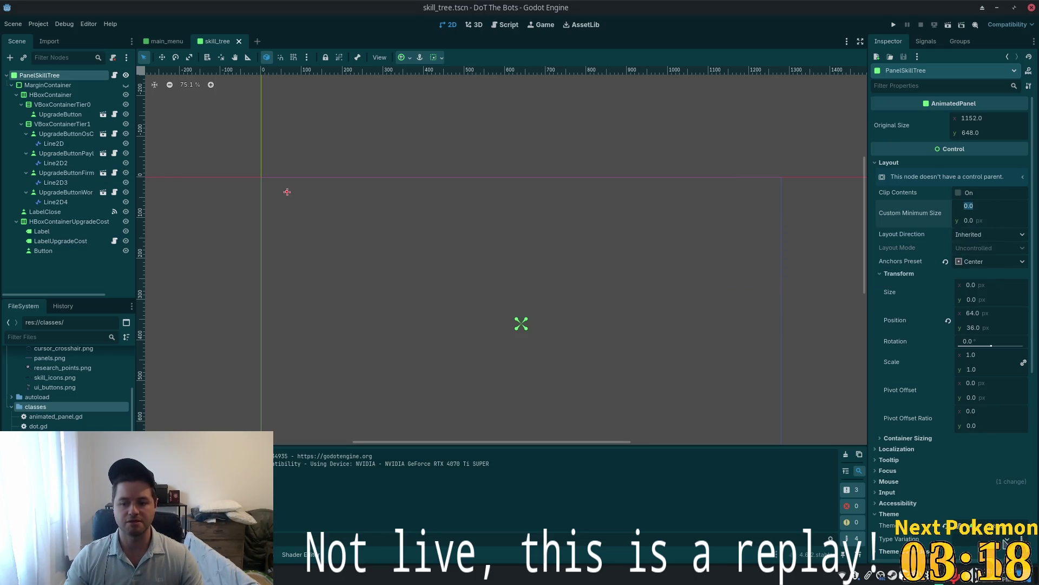
# - Open the ui.tres theme, inspect its Panel styles, and return to the main_menu scene
pyautogui.click(972, 525)
pyautogui.scroll(-5, 927, 390)
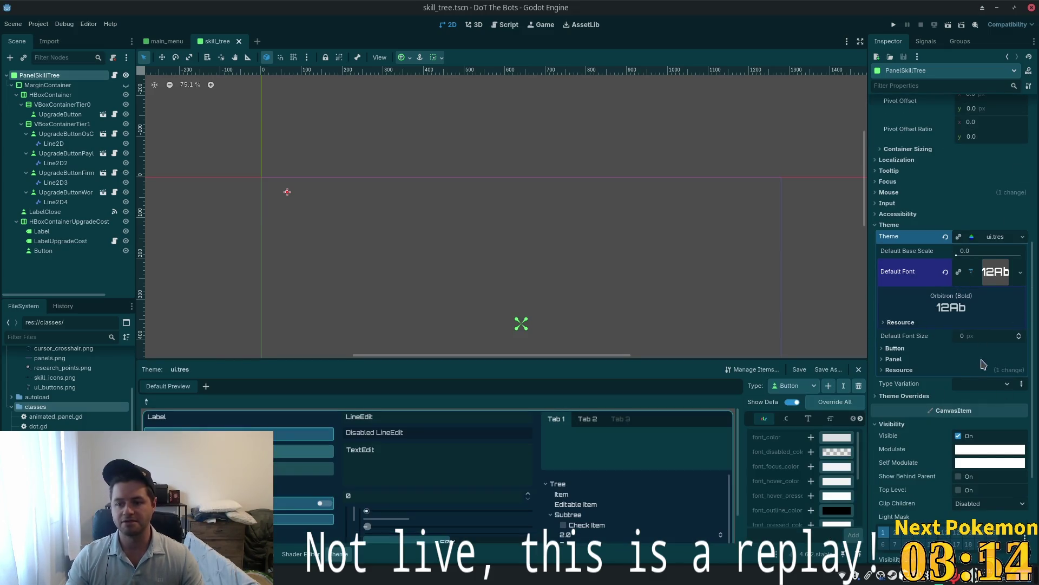
pyautogui.click(956, 360)
pyautogui.click(899, 369)
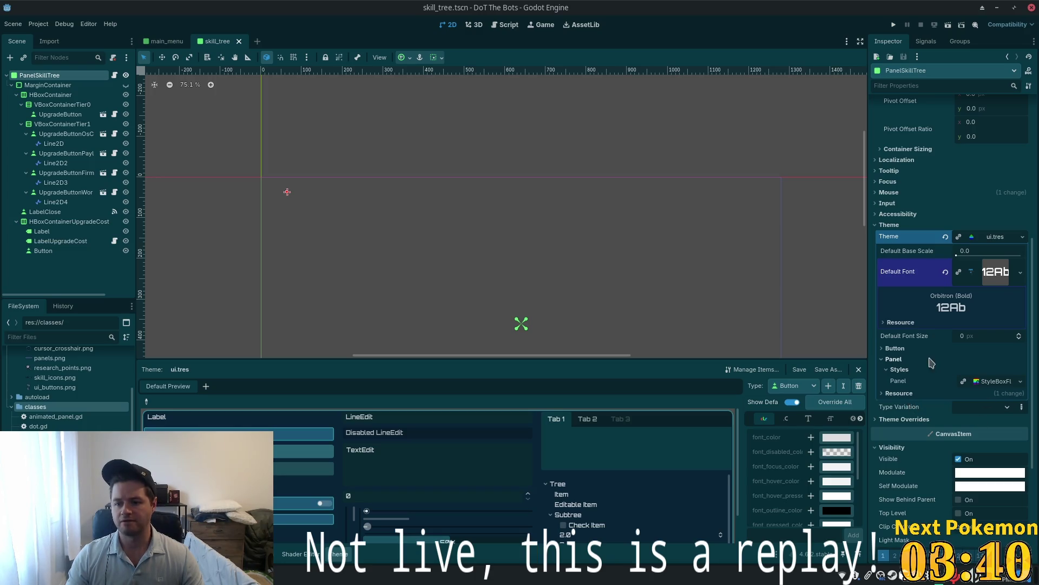
pyautogui.click(892, 359)
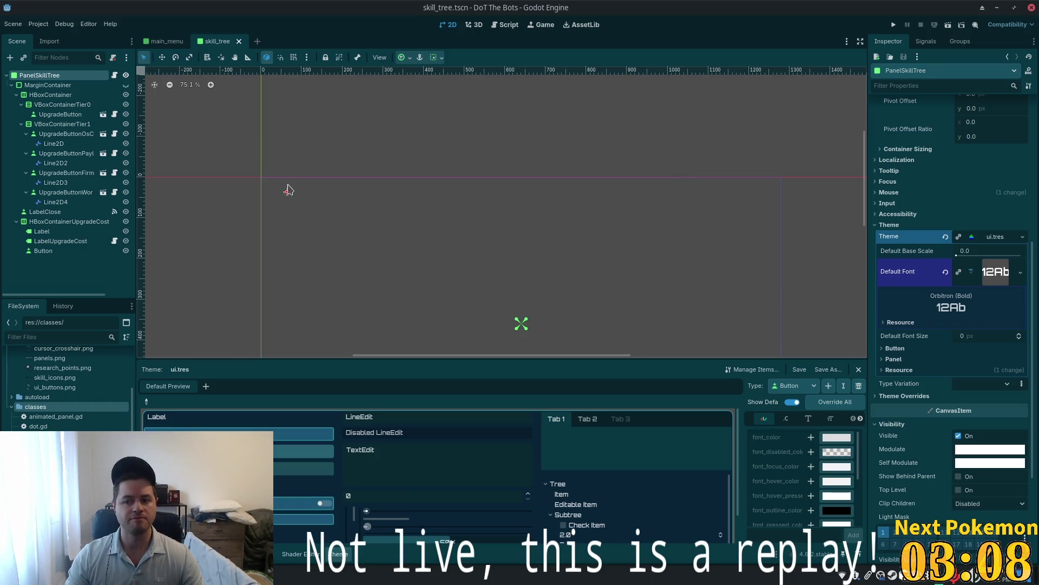
pyautogui.click(165, 42)
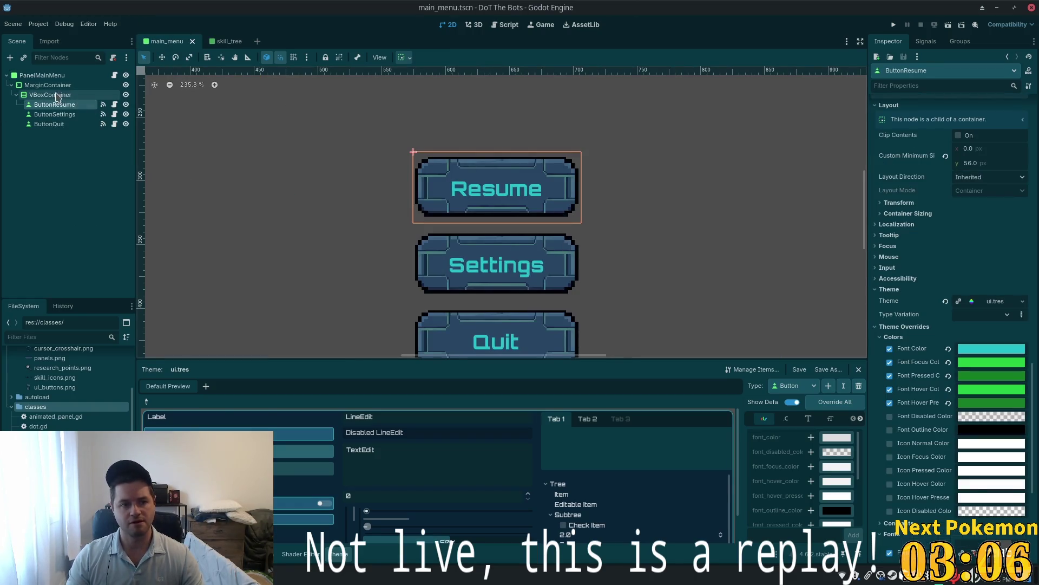
# - Select PanelMainMenu and drag its corner handles to frame the Resume, Settings and Quit buttons
pyautogui.click(41, 75)
pyautogui.scroll(-3, 364, 203)
pyautogui.scroll(-1, 360, 203)
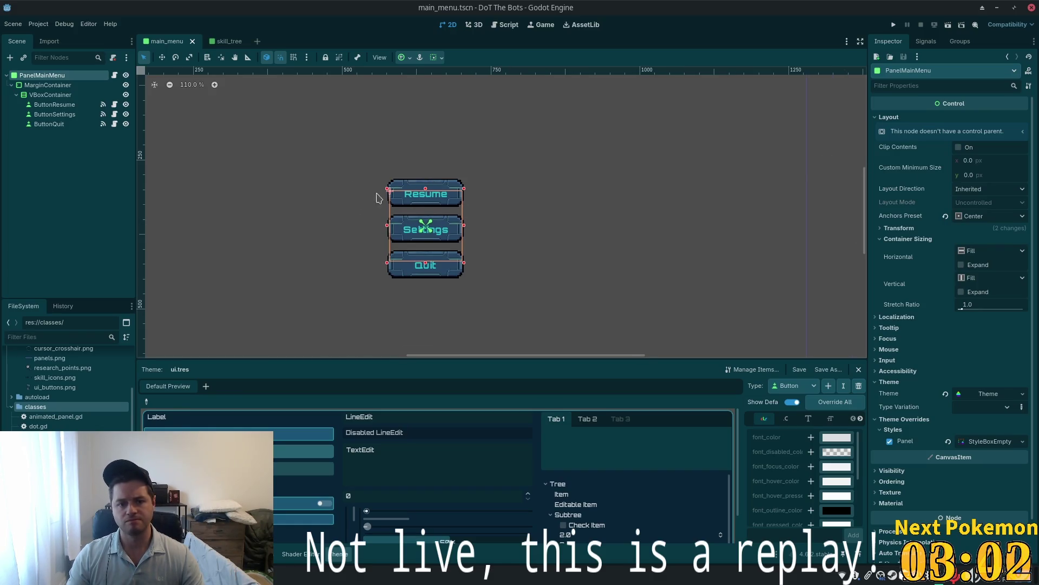
pyautogui.moveTo(388, 190); pyautogui.dragTo(376, 164)
pyautogui.scroll(-3, 671, 194)
pyautogui.scroll(-2, 666, 194)
pyautogui.hotkey('ctrl', 'z')
pyautogui.hotkey('ctrl', 'z')
pyautogui.hotkey('ctrl', 'z')
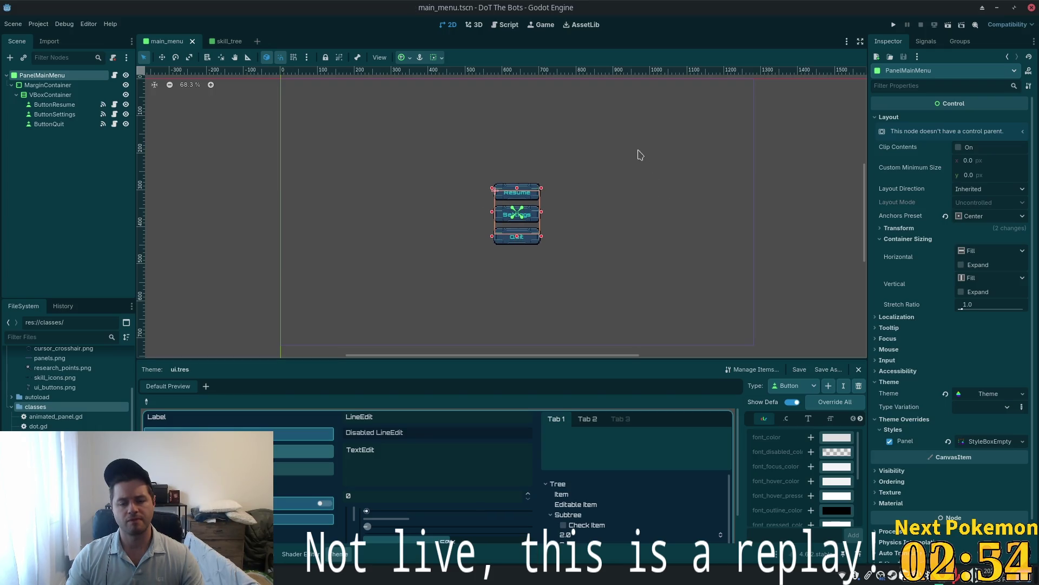
pyautogui.scroll(6, 642, 225)
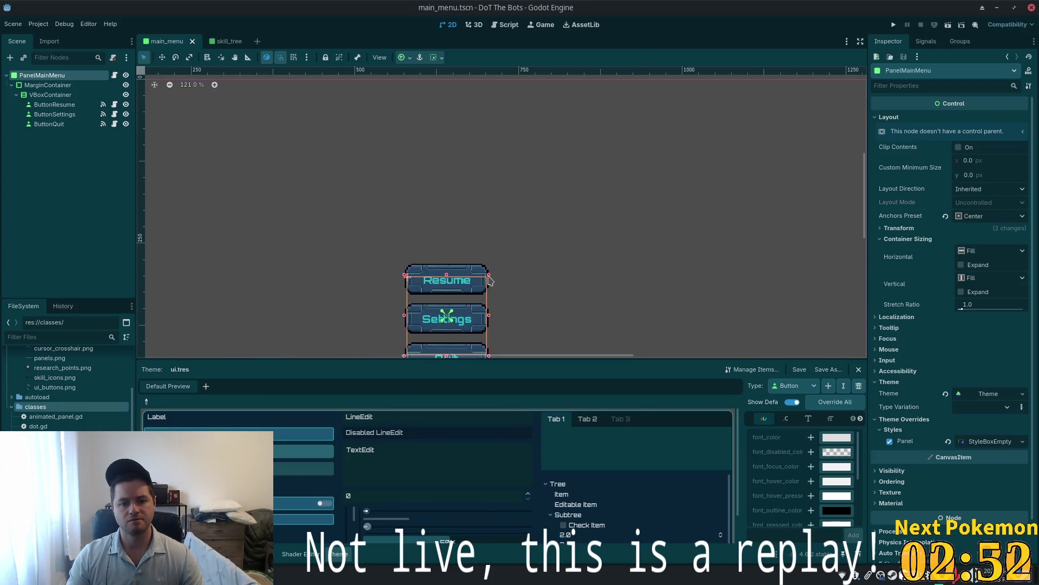
pyautogui.moveTo(489, 274); pyautogui.dragTo(529, 228)
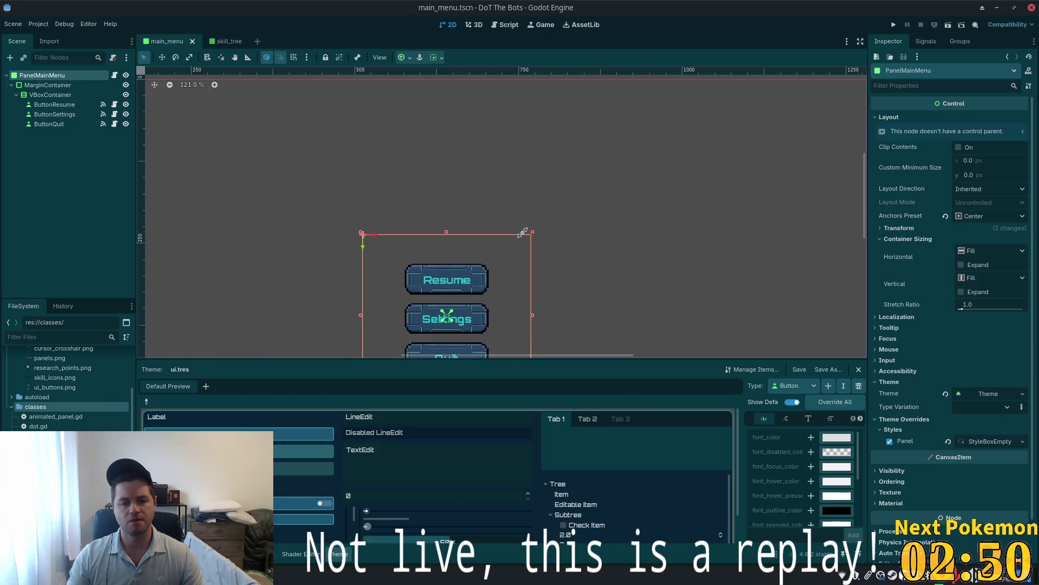
pyautogui.moveTo(704, 123); pyautogui.dragTo(694, 220)
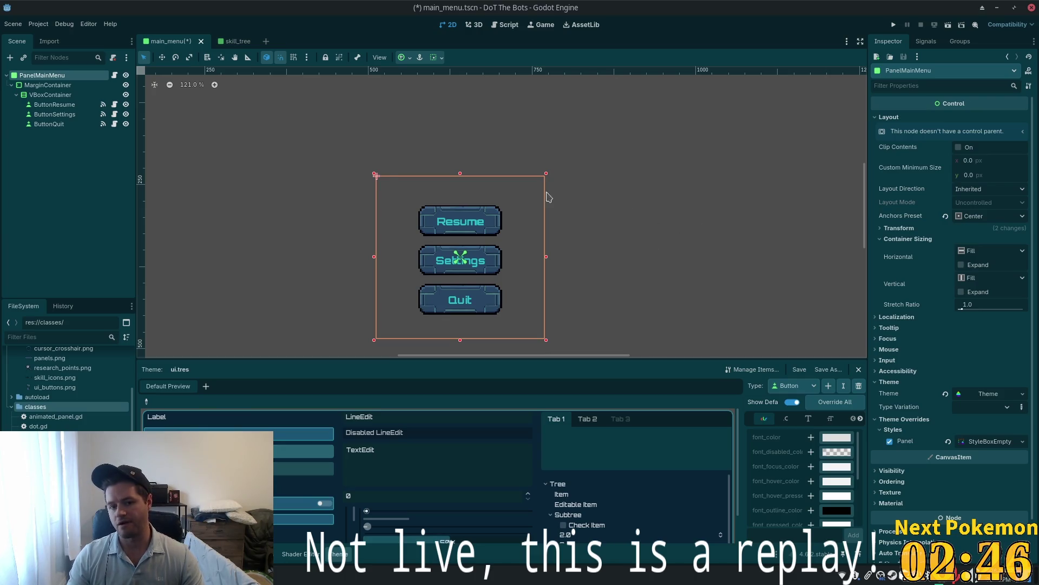
pyautogui.moveTo(546, 175); pyautogui.dragTo(543, 179)
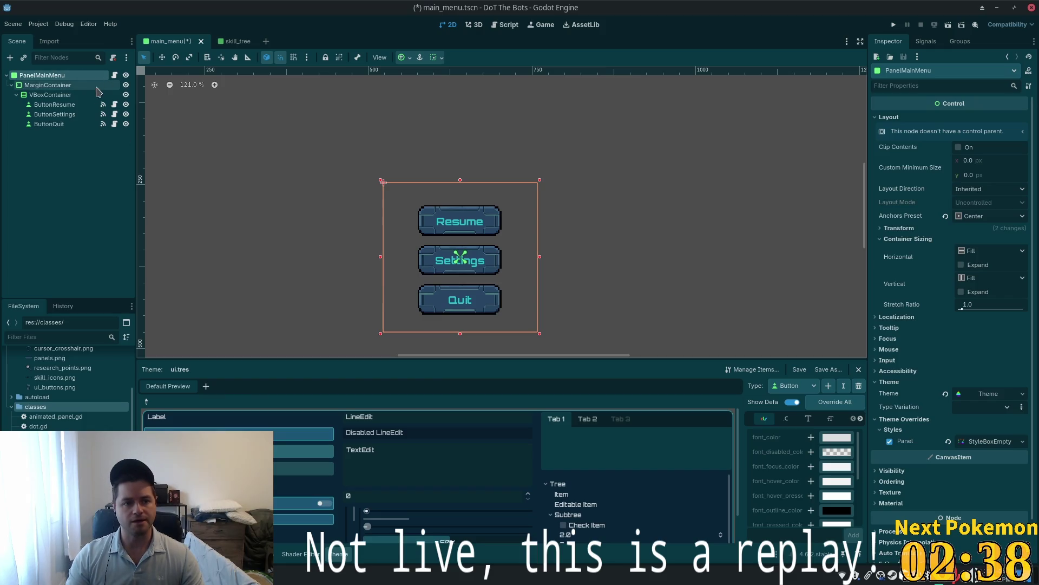
pyautogui.scroll(-2, 969, 368)
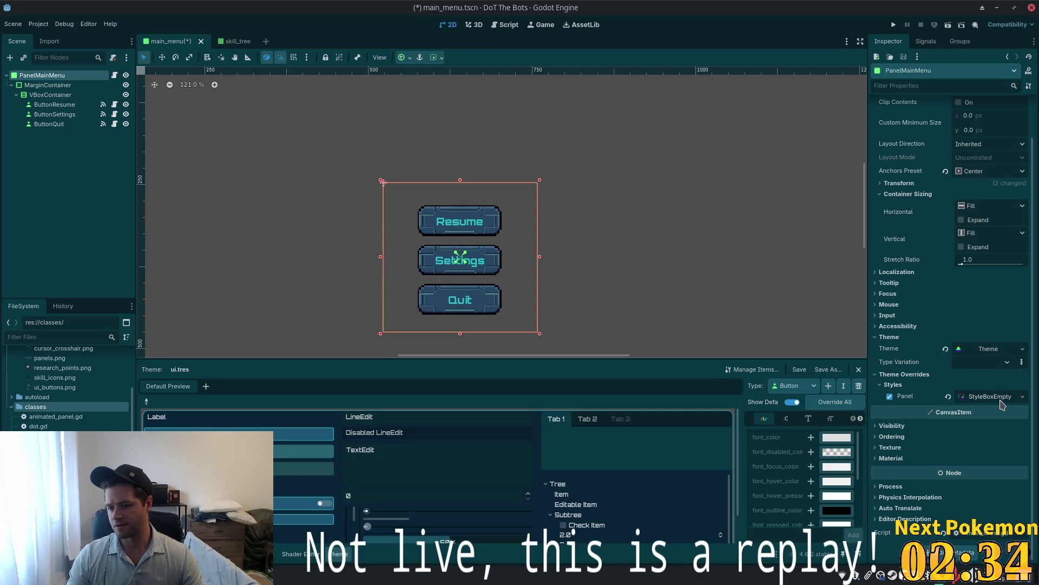
# - Remove the panel's empty style override, quick-load a theme for a navy bordered background, and save main_menu.tscn
pyautogui.click(948, 396)
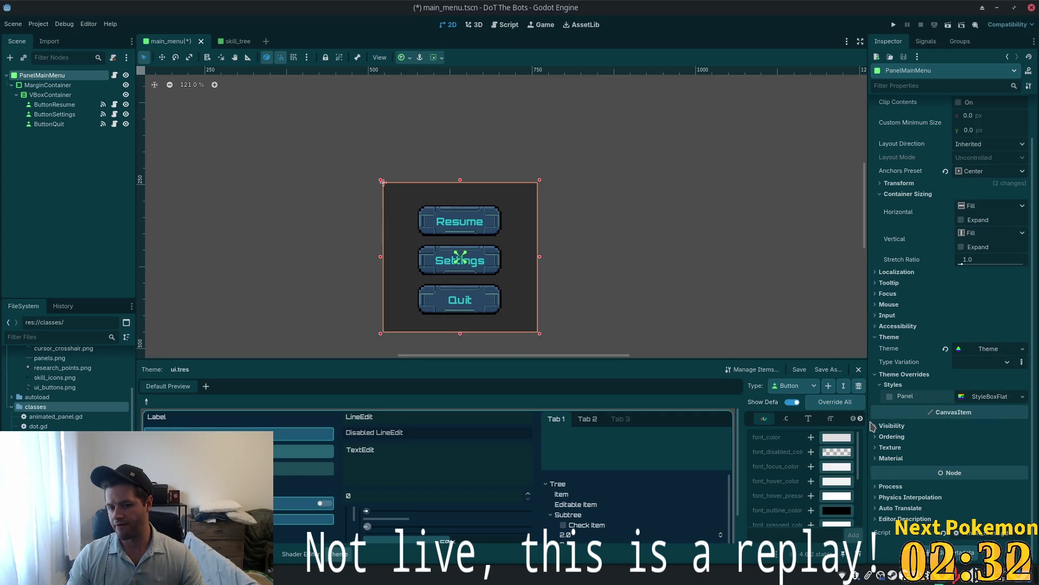
pyautogui.click(999, 351)
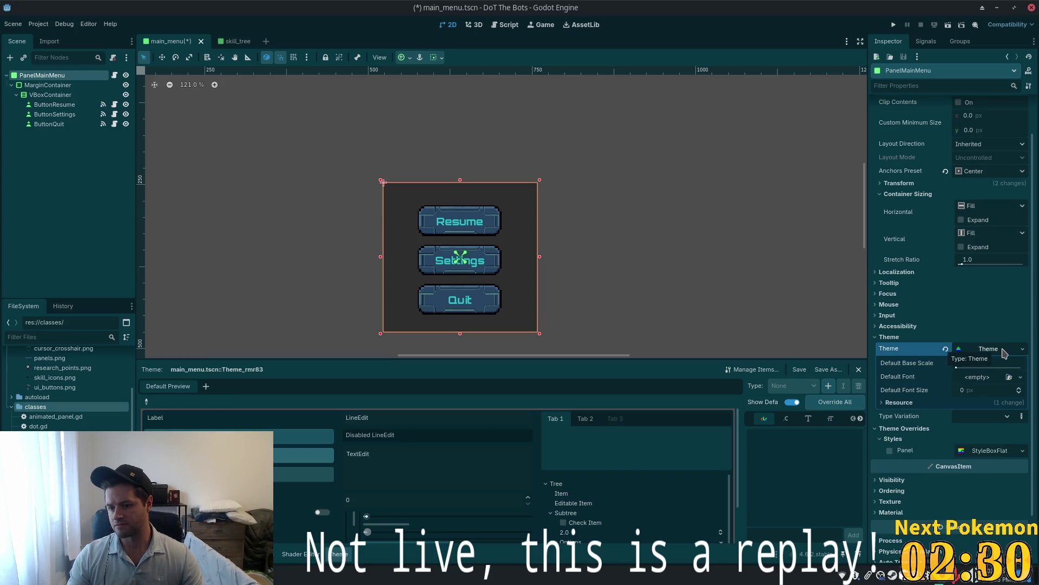
pyautogui.click(1022, 349)
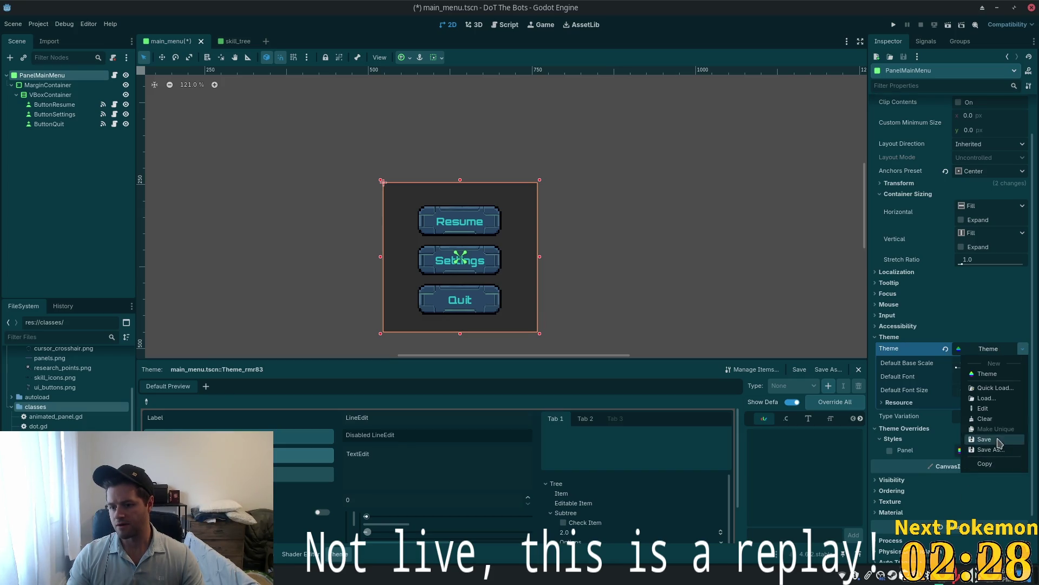
pyautogui.click(993, 387)
pyautogui.press('Return')
pyautogui.click(471, 259)
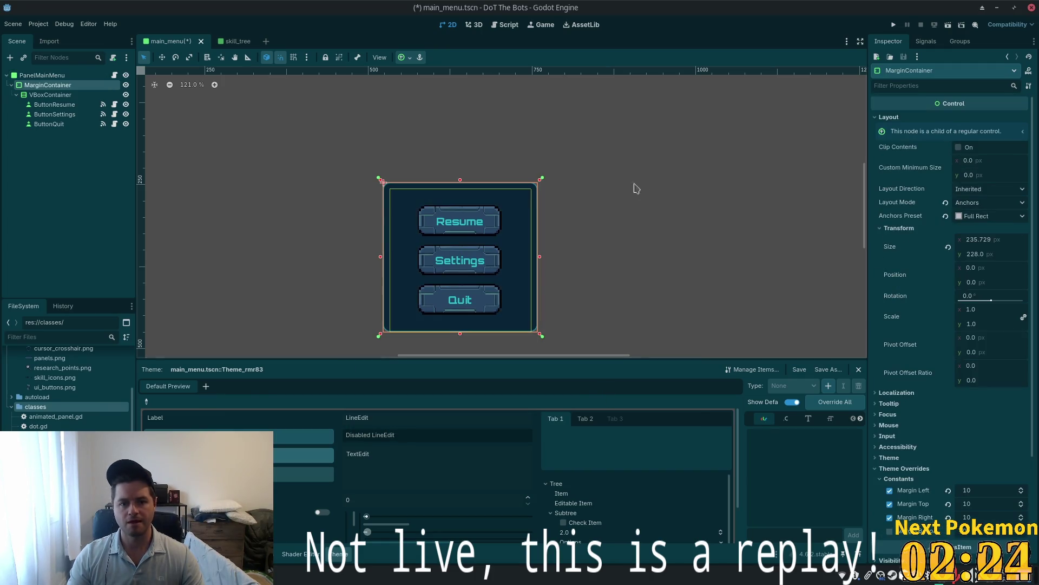
pyautogui.click(631, 190)
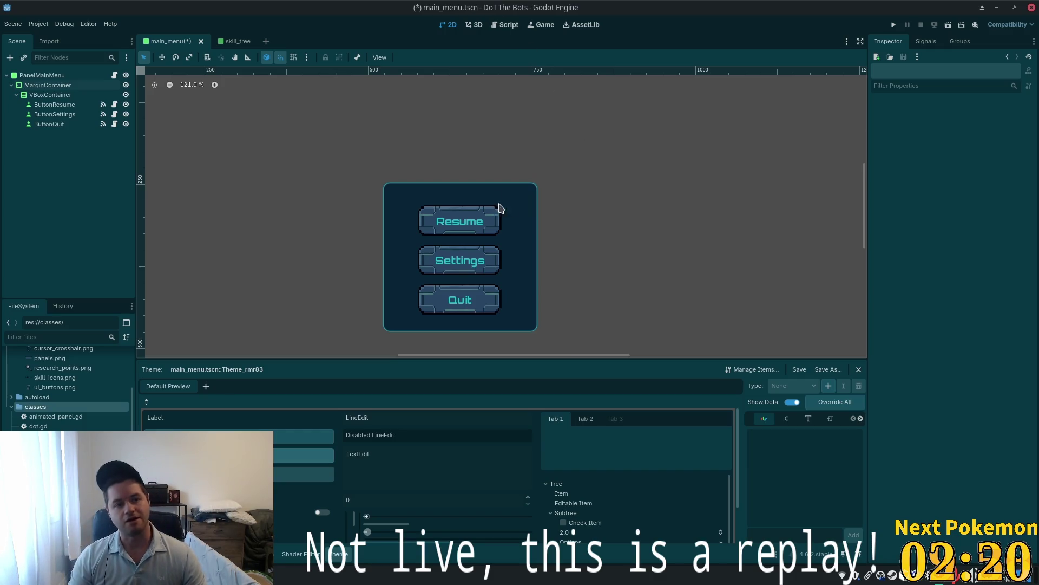
pyautogui.hotkey('ctrl', 's')
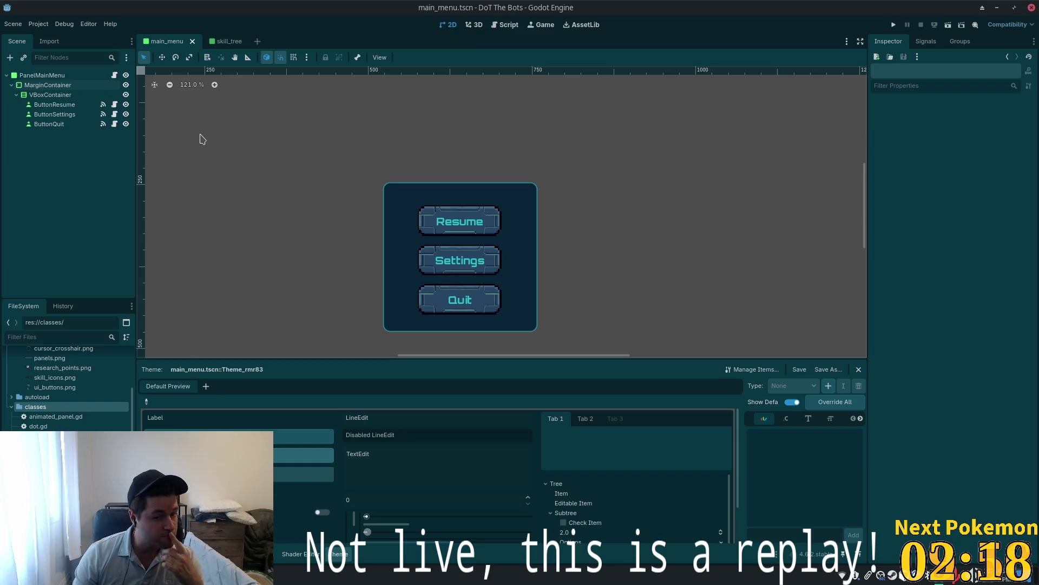
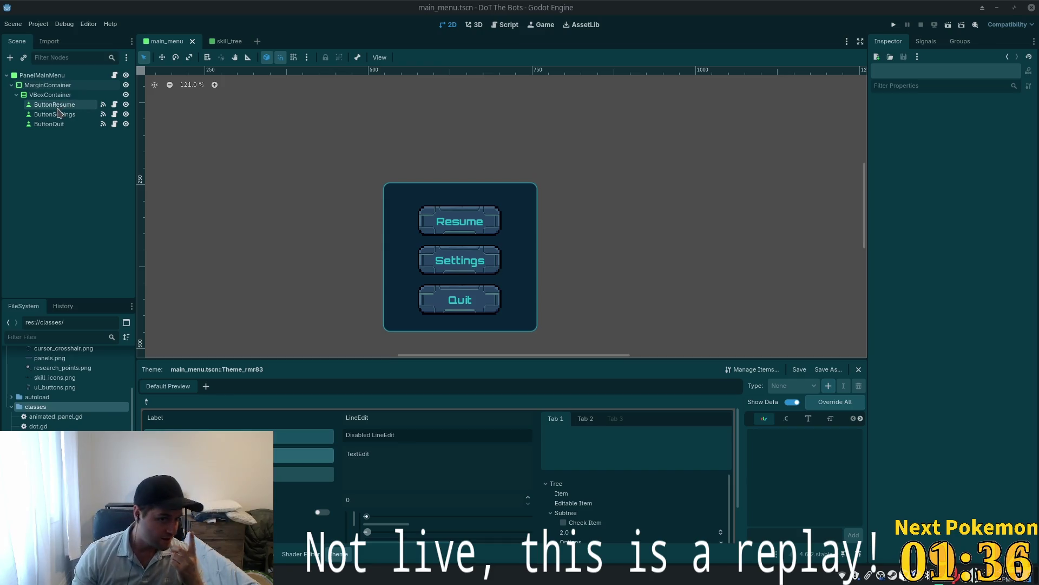
# - Change main_menu.gd line 1 to 'extends AnimatedPanel', then select the PanelMainMenu node
pyautogui.click(114, 75)
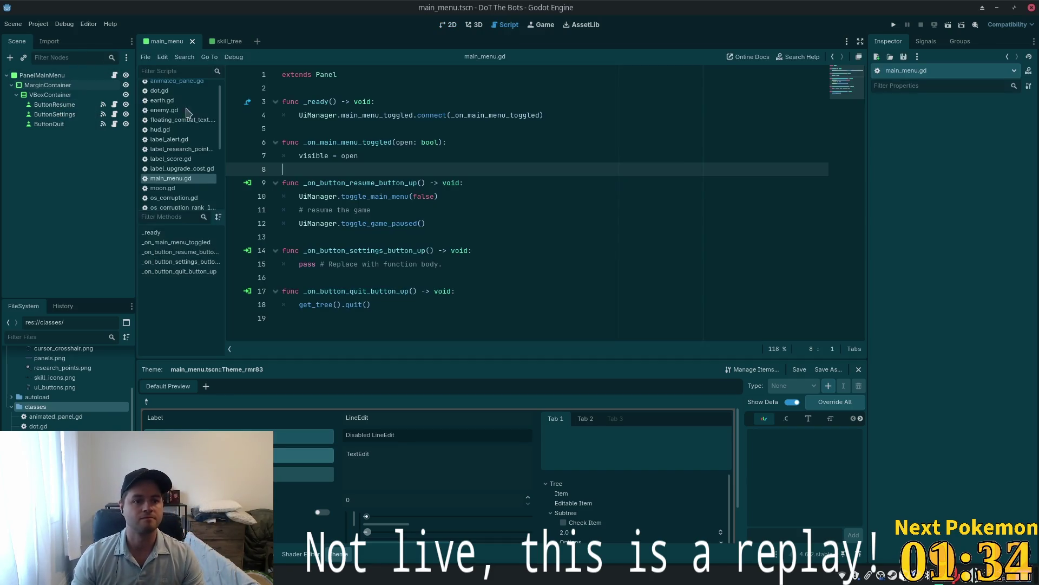
pyautogui.click(318, 74)
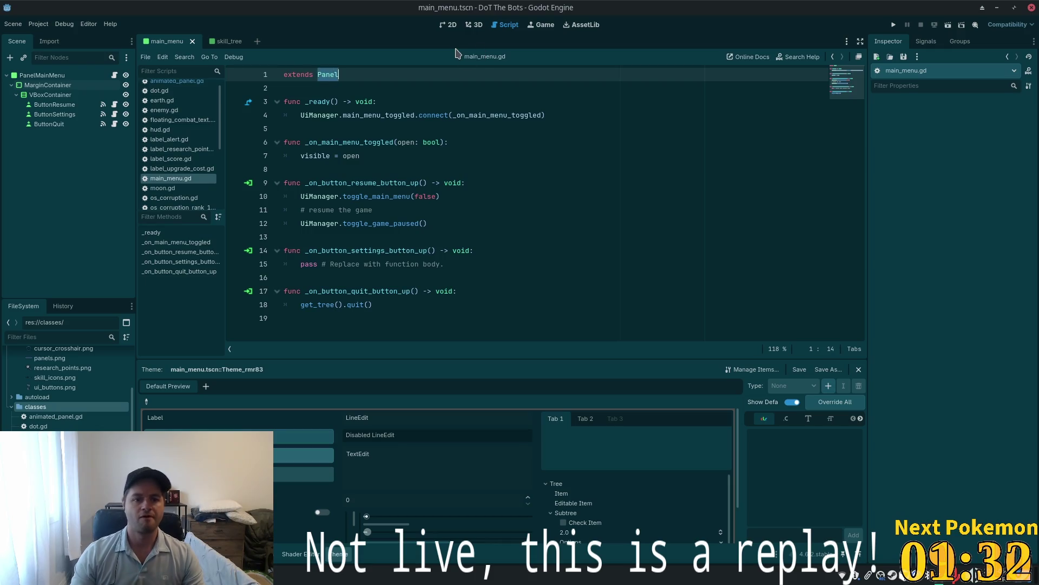
pyautogui.write('Animated')
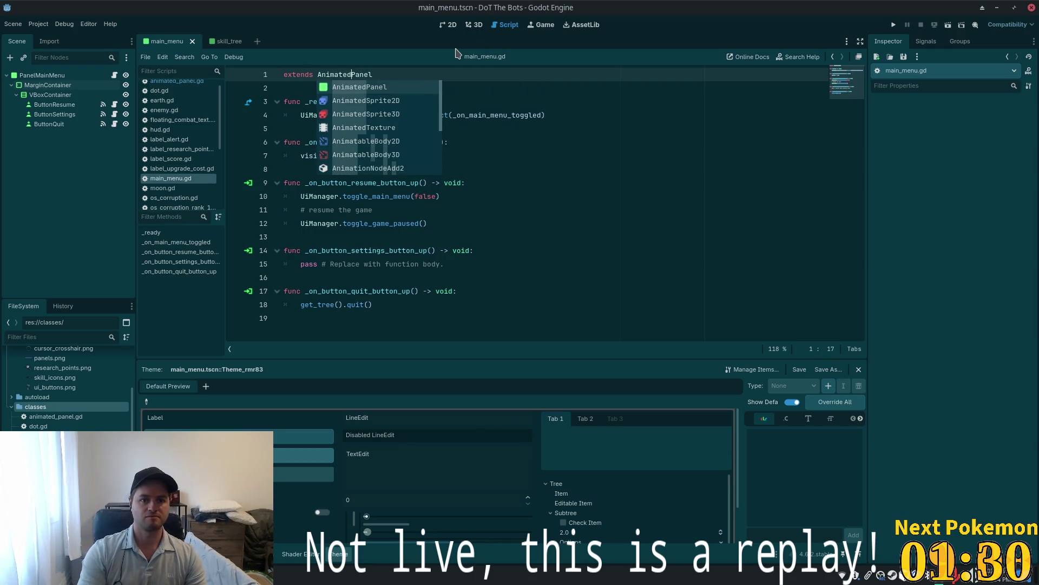
pyautogui.click(614, 88)
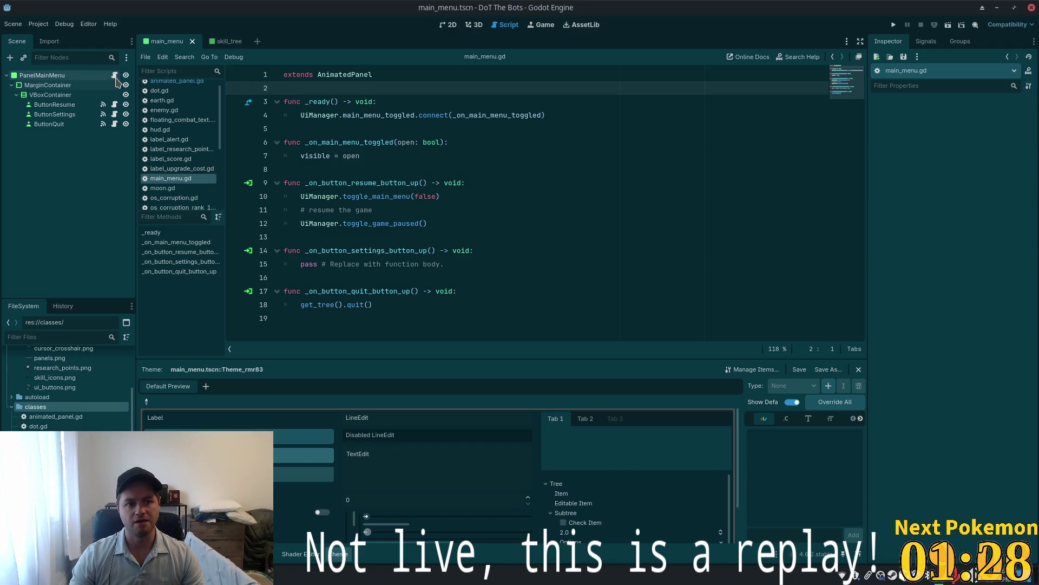
pyautogui.click(89, 78)
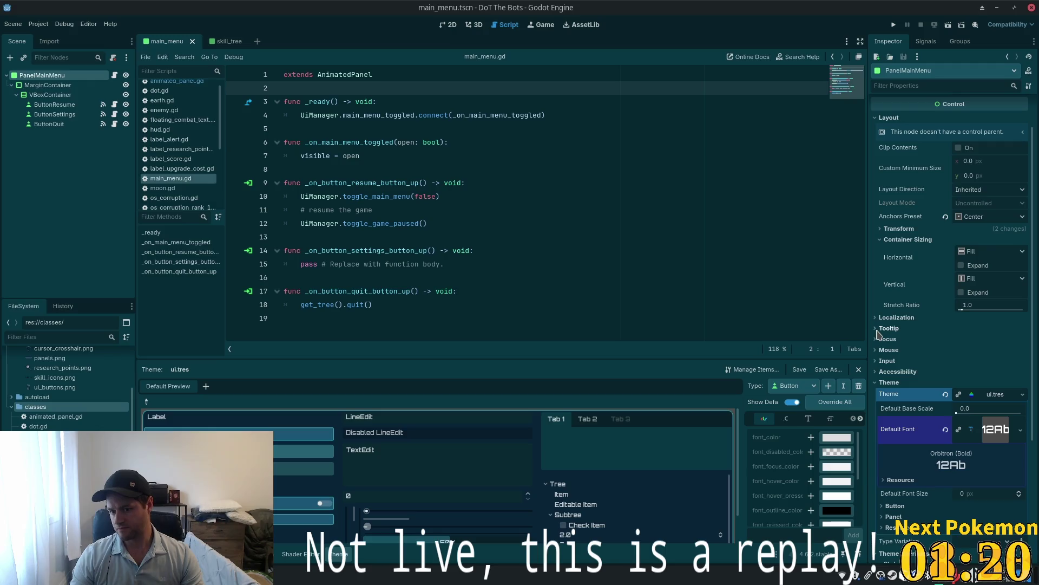
# - Set the PanelMainMenu Transform Size width to 235
pyautogui.click(888, 382)
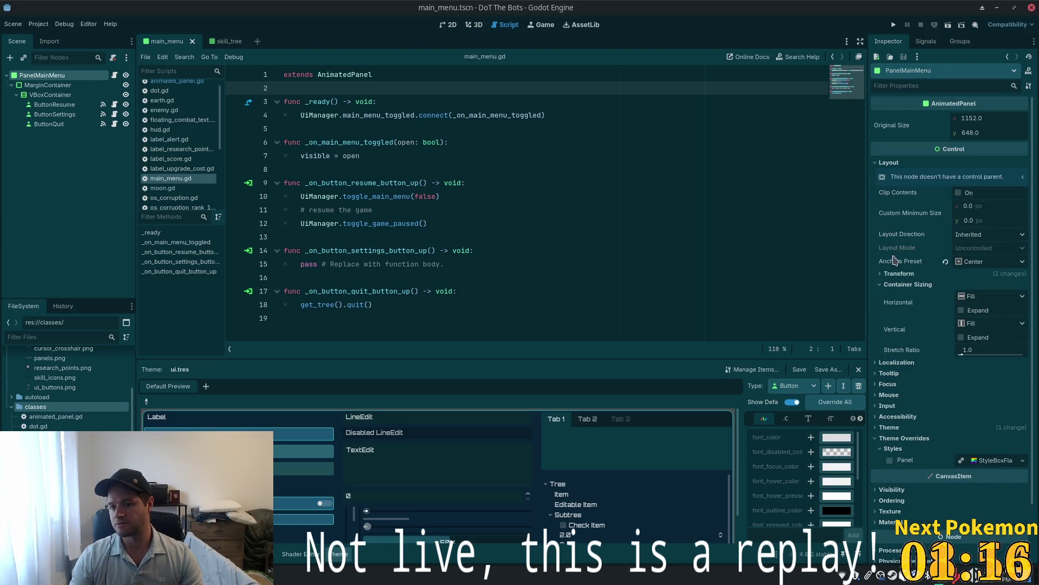
pyautogui.click(899, 274)
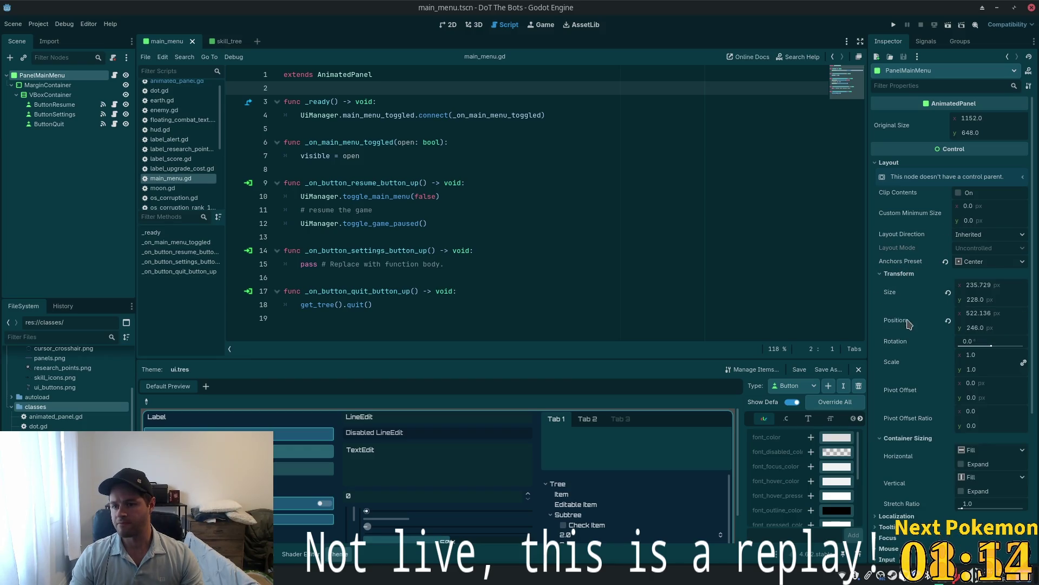
pyautogui.click(980, 286)
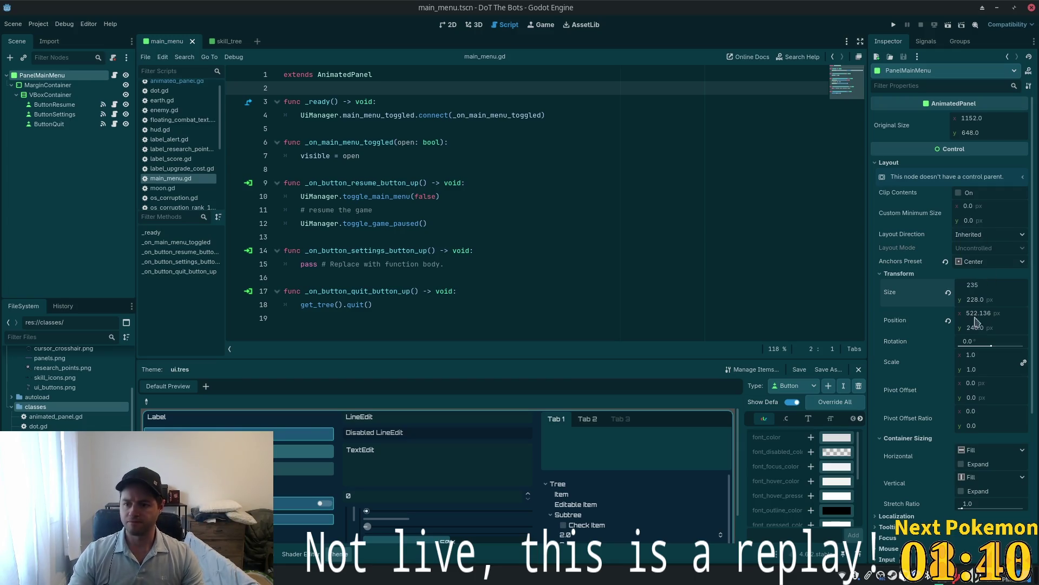
pyautogui.press('Tab')
# - Copy the 235 × 228 Size into Original Size, save the scene, and run the game
pyautogui.rightClick(932, 292)
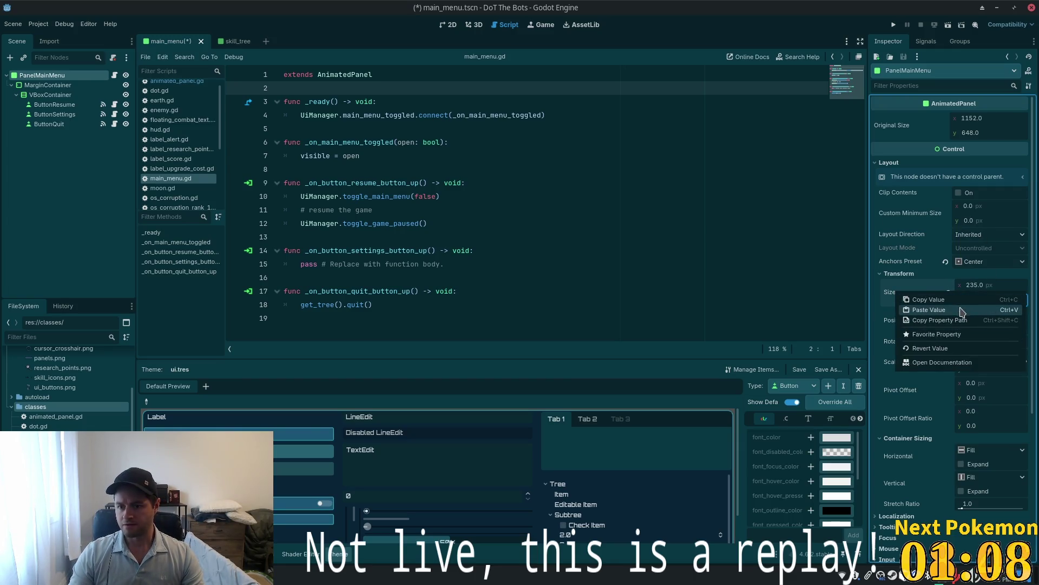
pyautogui.click(928, 300)
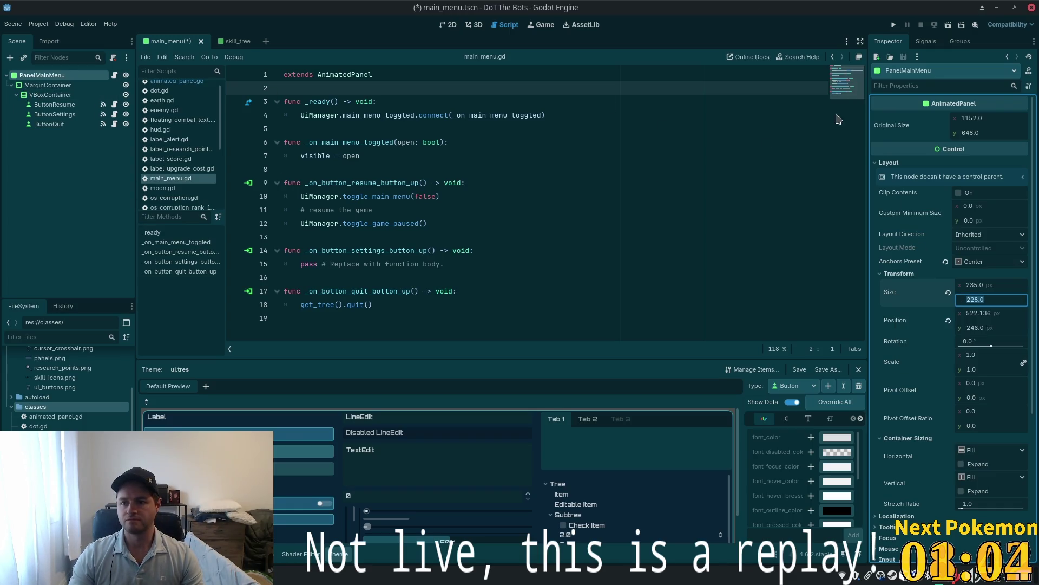
pyautogui.rightClick(907, 133)
pyautogui.click(957, 146)
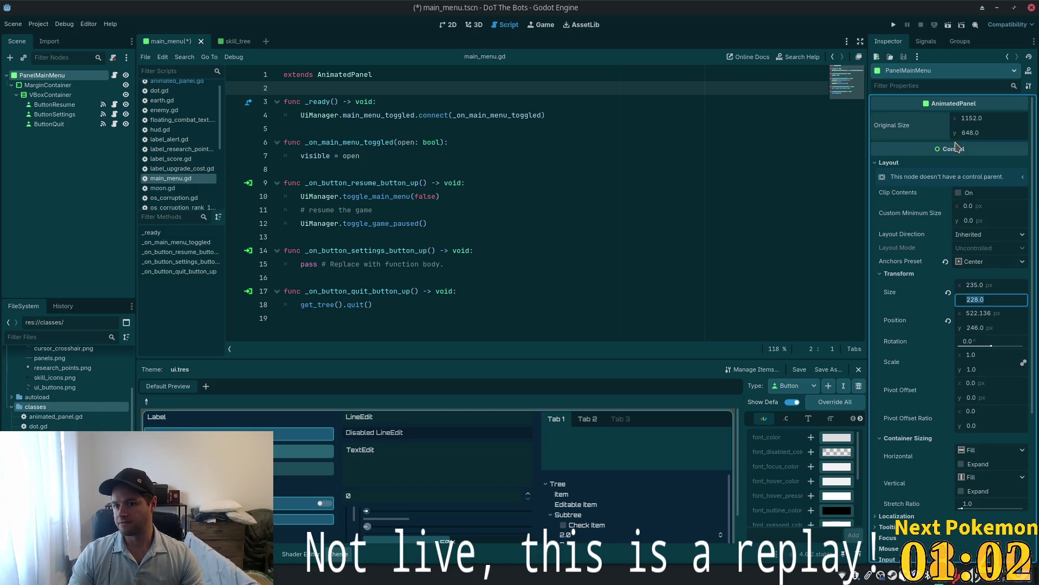
pyautogui.hotkey('ctrl', 's')
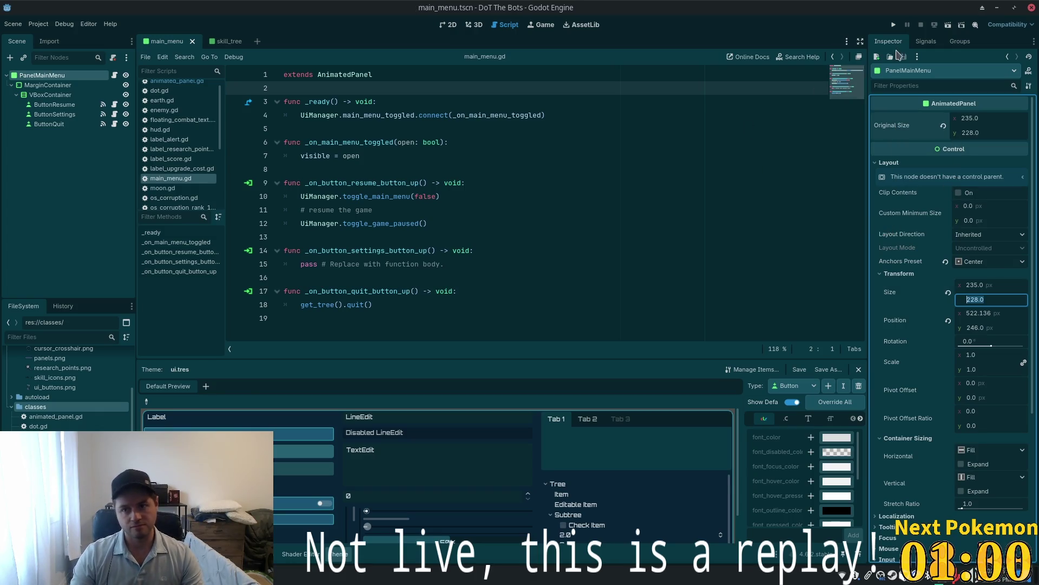
pyautogui.click(894, 25)
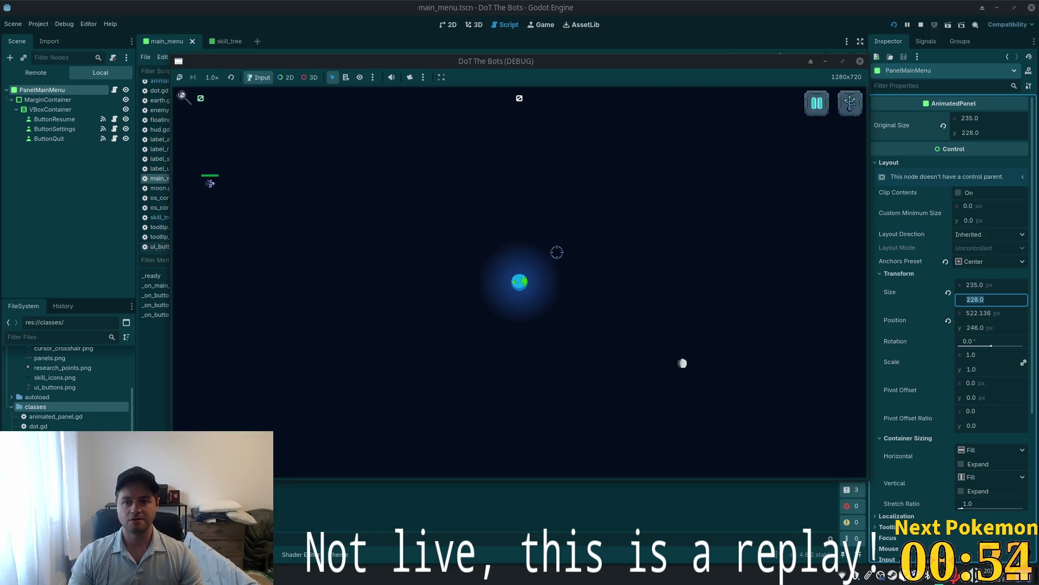
pyautogui.click(809, 111)
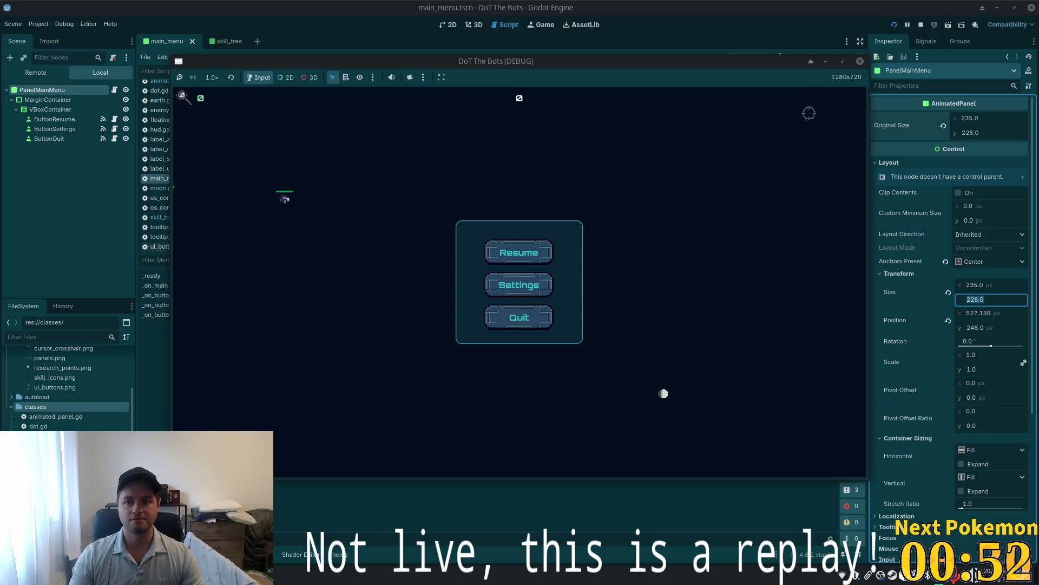
pyautogui.press('Escape')
pyautogui.press('Escape')
pyautogui.press('Escape')
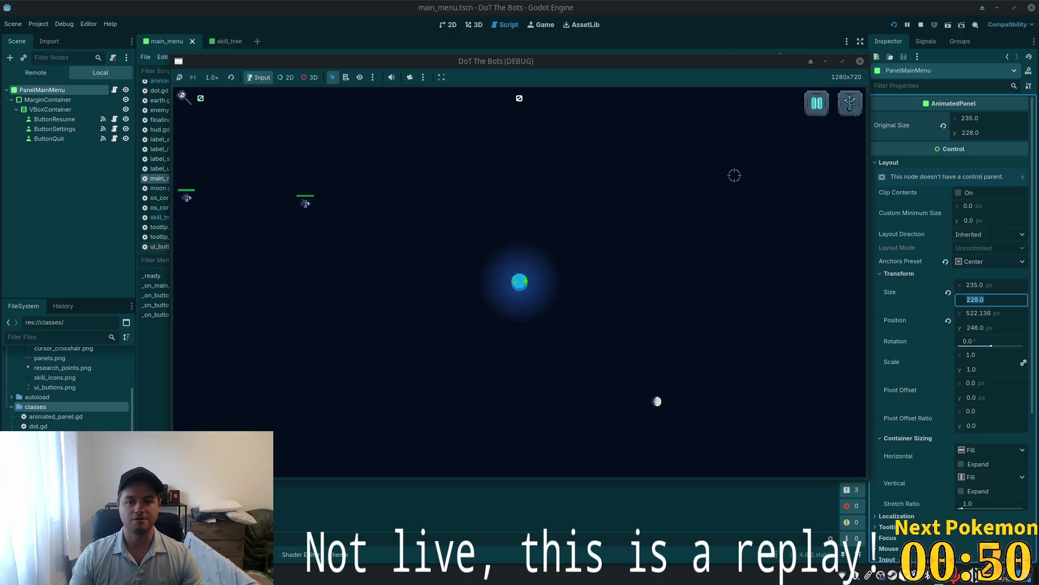
pyautogui.press('Escape')
pyautogui.press('Escape')
pyautogui.press('Escape')
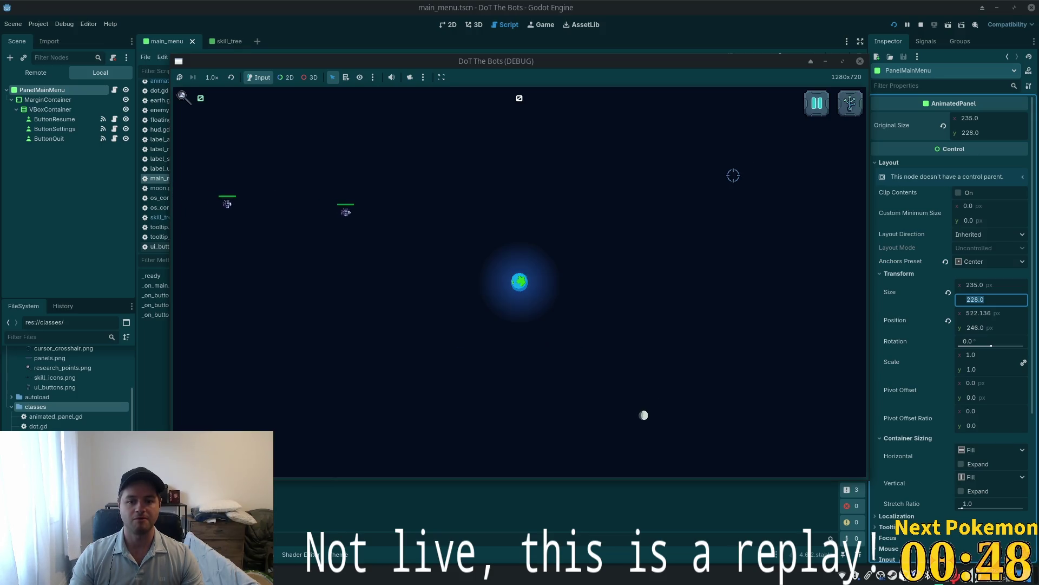
pyautogui.click(921, 24)
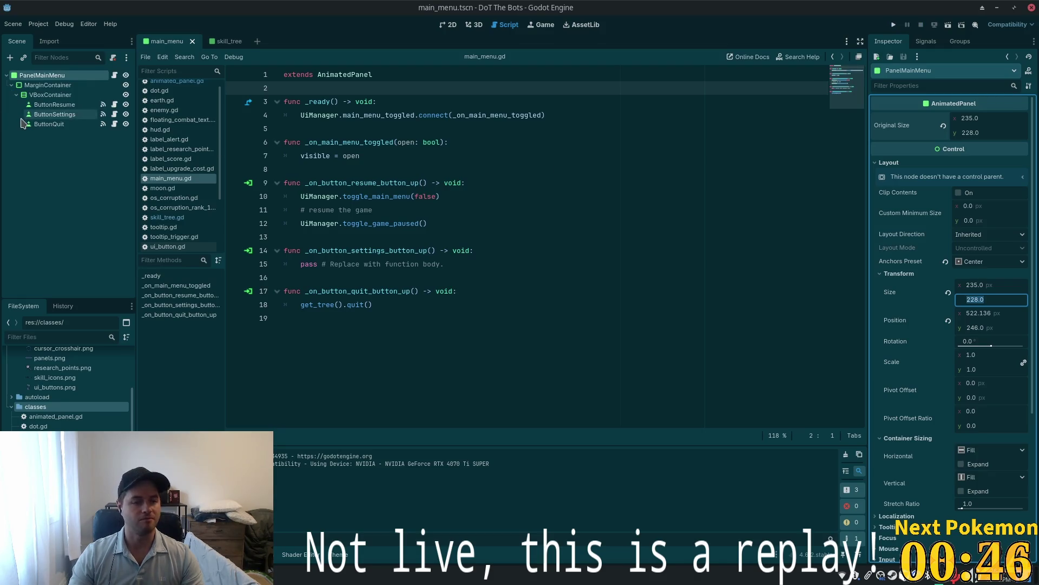
# - Open main_menu.gd and inspect _ready's signal connection to _on_main_menu_toggled
pyautogui.click(49, 85)
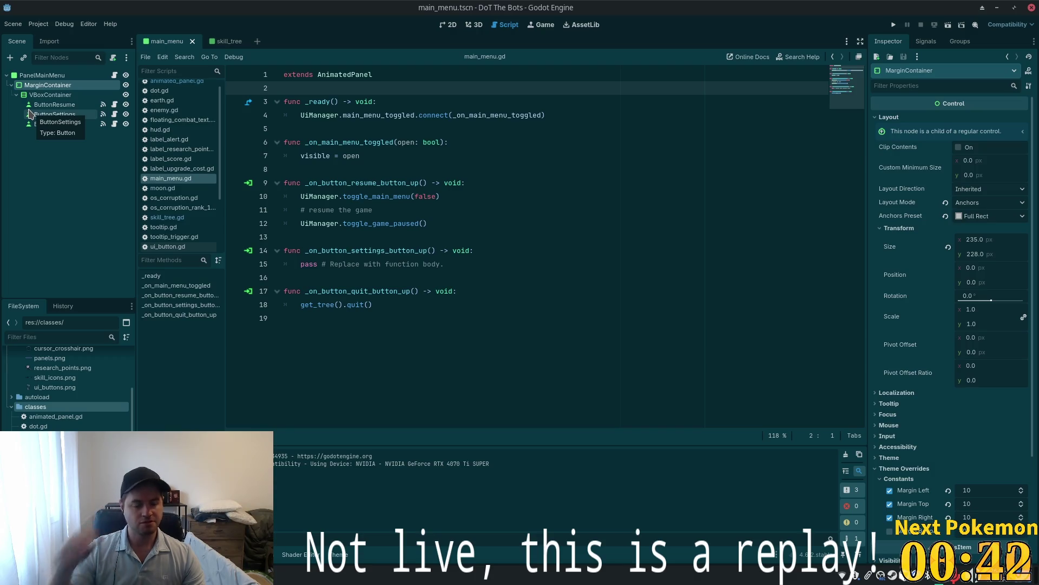
pyautogui.click(114, 75)
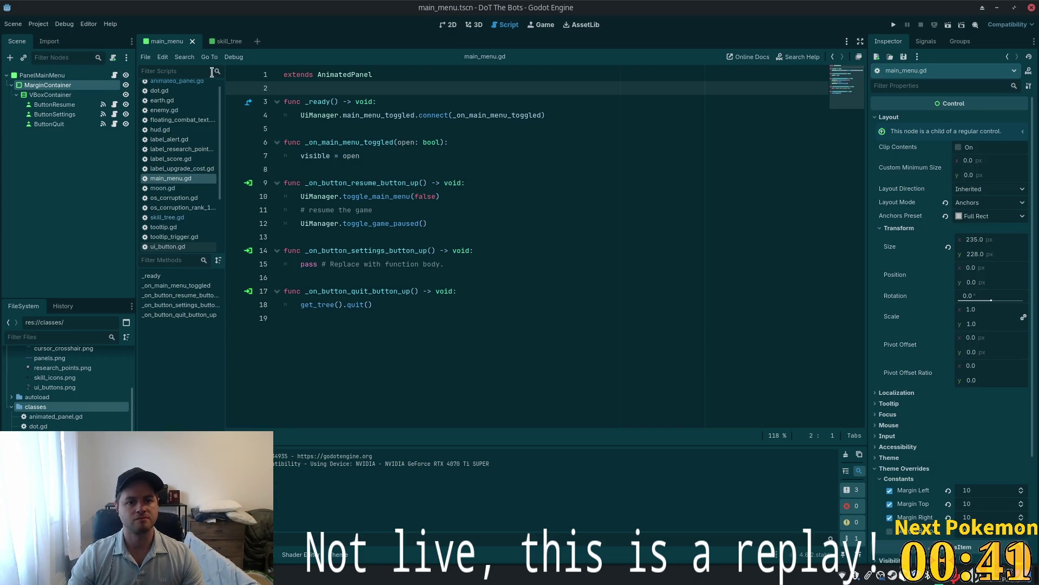
pyautogui.click(431, 101)
pyautogui.click(336, 114)
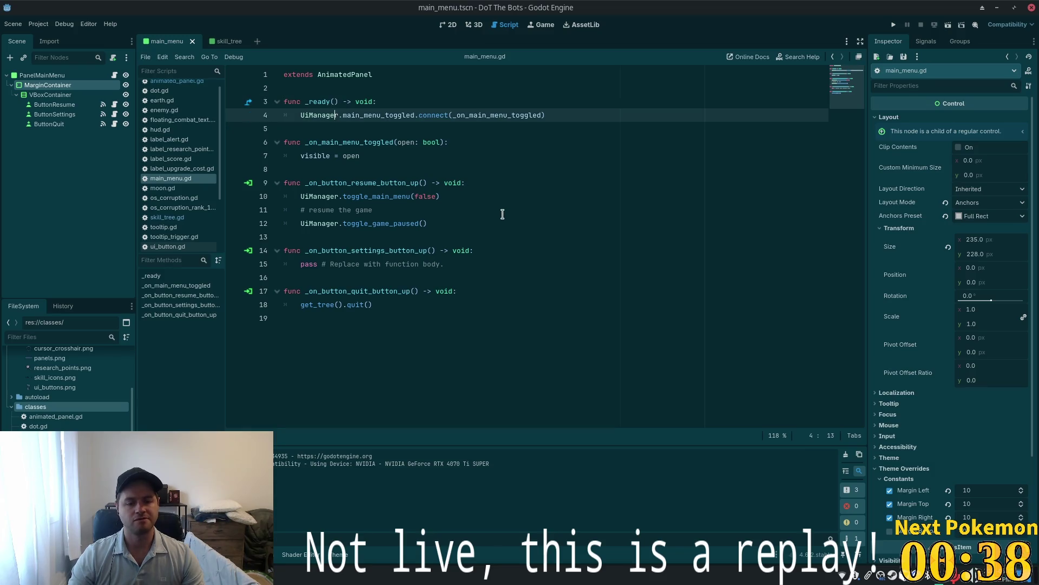
pyautogui.doubleClick(488, 116)
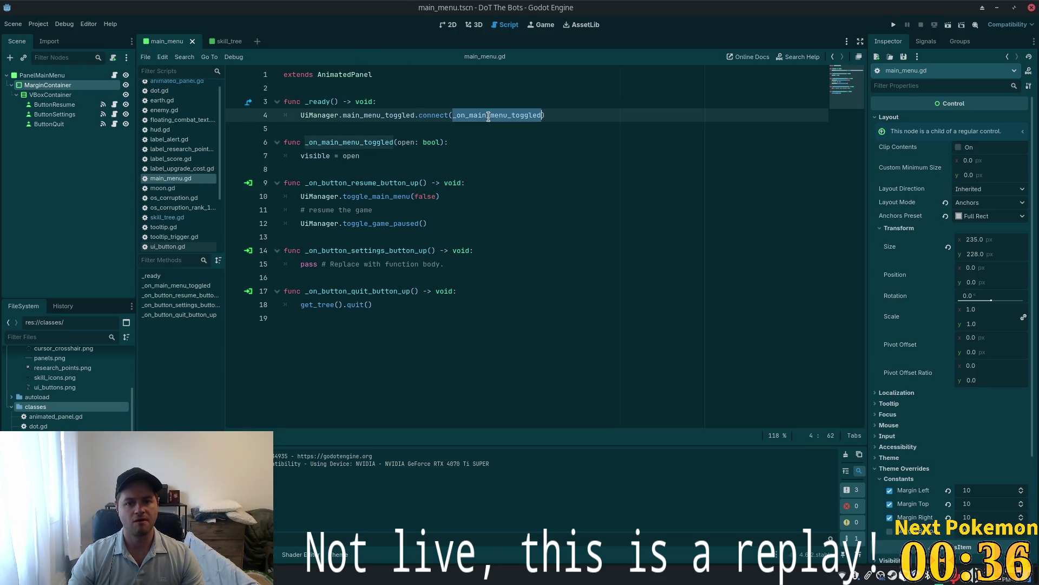
pyautogui.click(597, 104)
# - Insert a super() call as the first line of _ready, then open the AnimatedPanel script
pyautogui.press('Return')
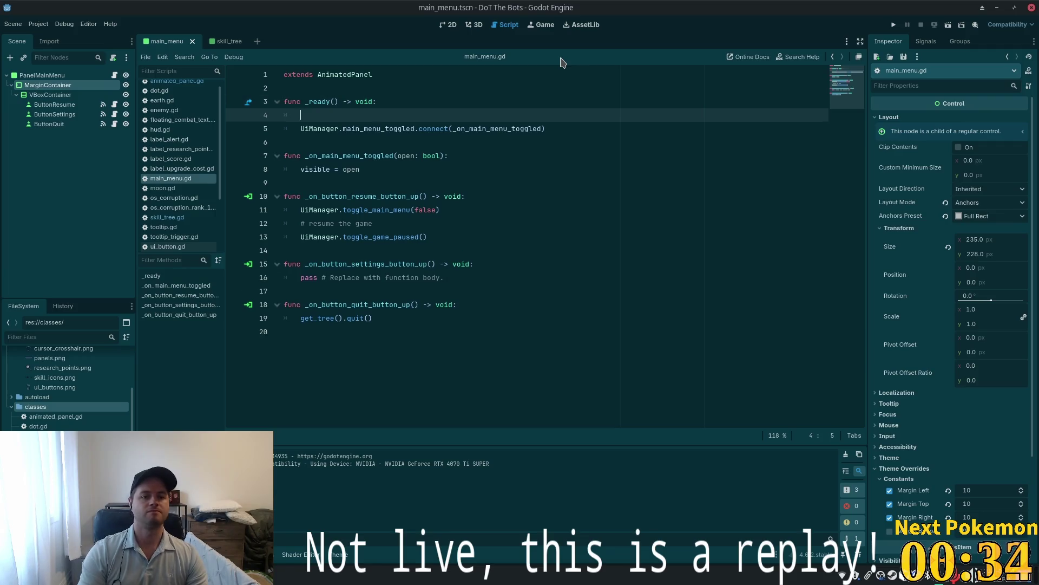
pyautogui.write('su')
pyautogui.press('BackSpace')
pyautogui.press('BackSpace')
pyautogui.write('er*(')
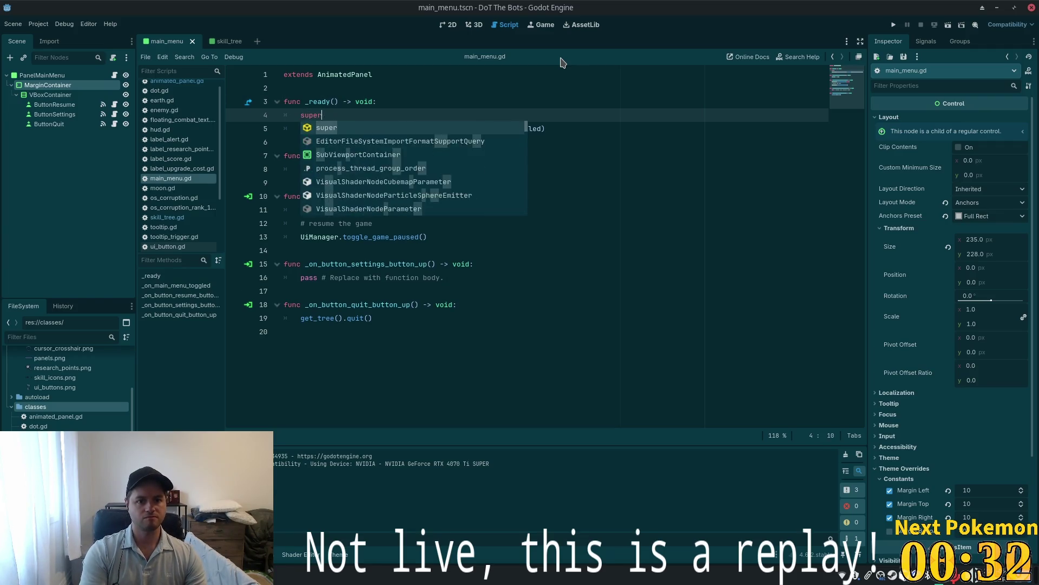
pyautogui.press('Left')
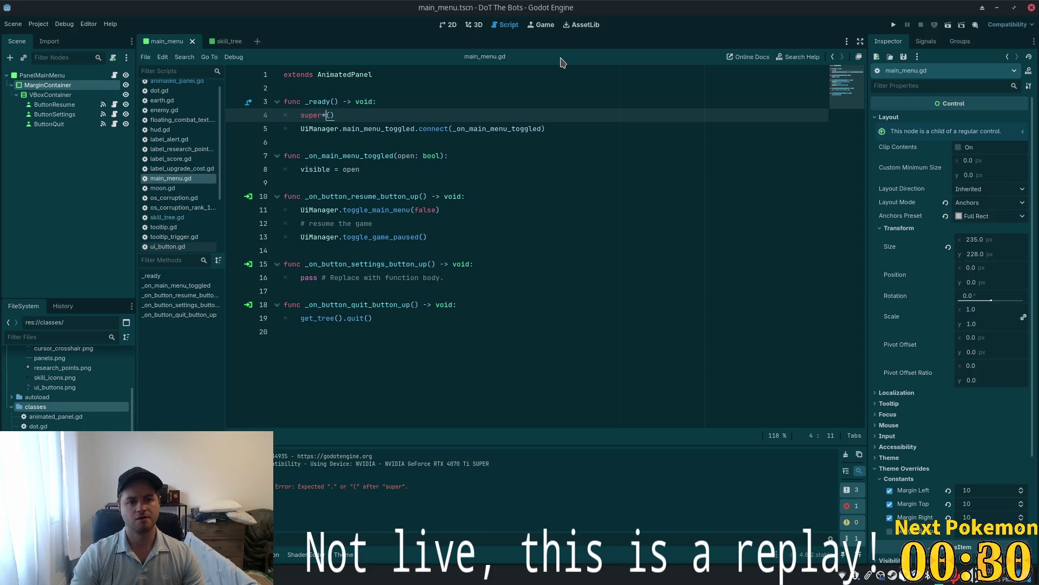
pyautogui.keyDown('ctrl'); pyautogui.click(358, 75); pyautogui.keyUp('ctrl')
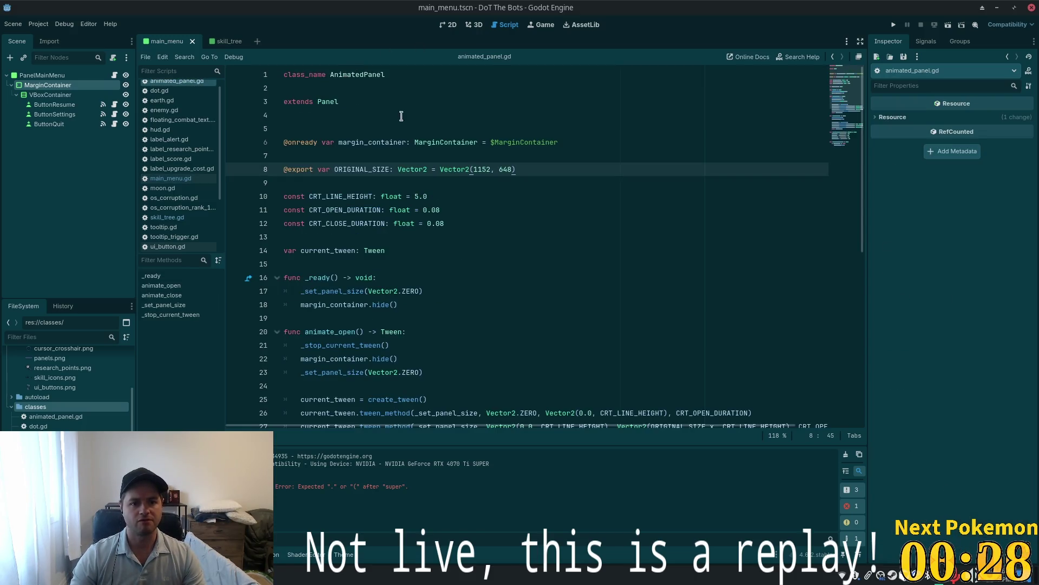
# - Delete the blank line 5 in animated_panel.gd and save the script
pyautogui.click(387, 128)
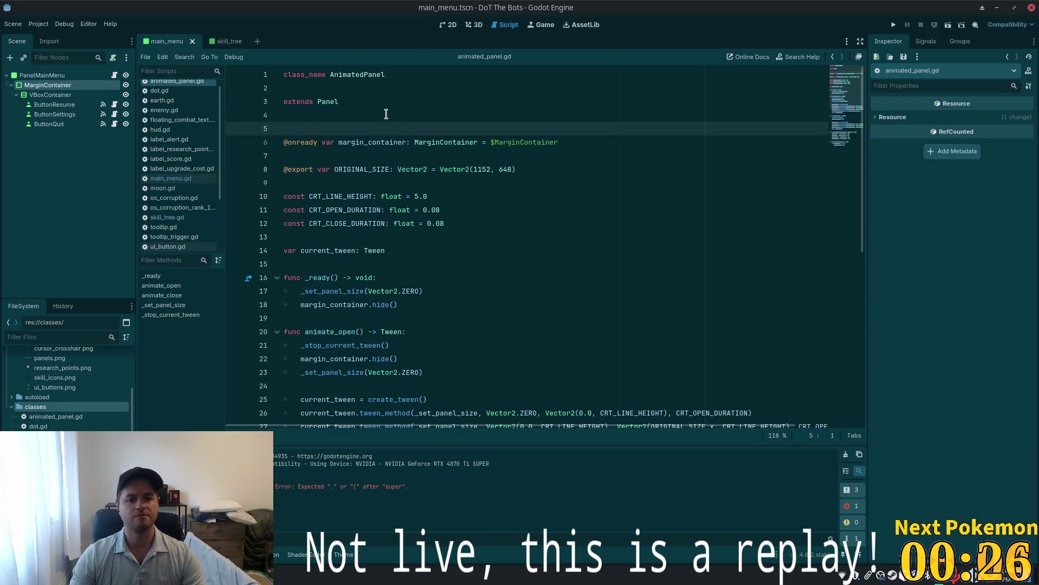
pyautogui.press('BackSpace')
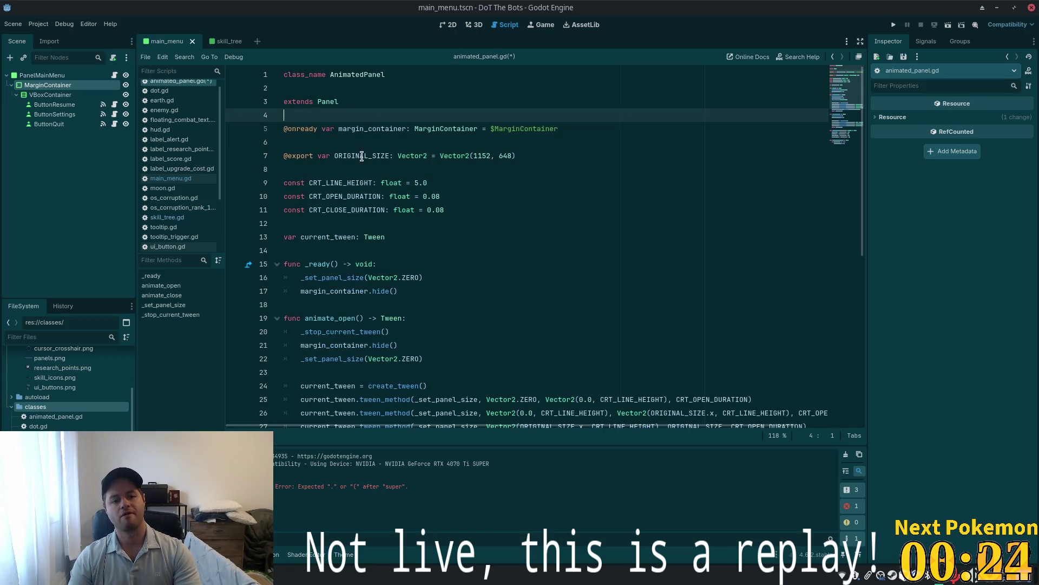
pyautogui.click(323, 197)
pyautogui.click(565, 184)
pyautogui.hotkey('ctrl', 's')
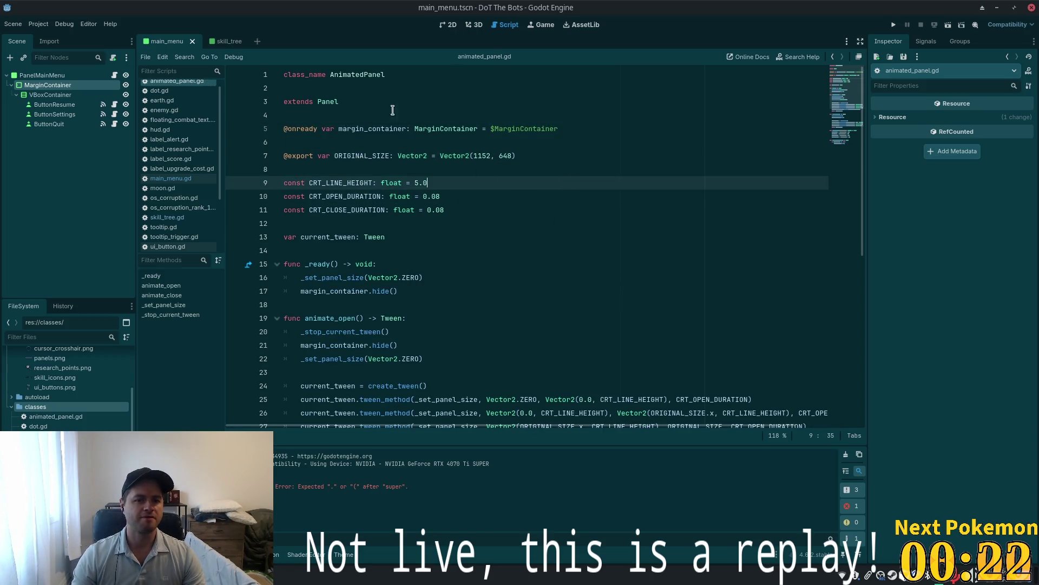
pyautogui.click(356, 101)
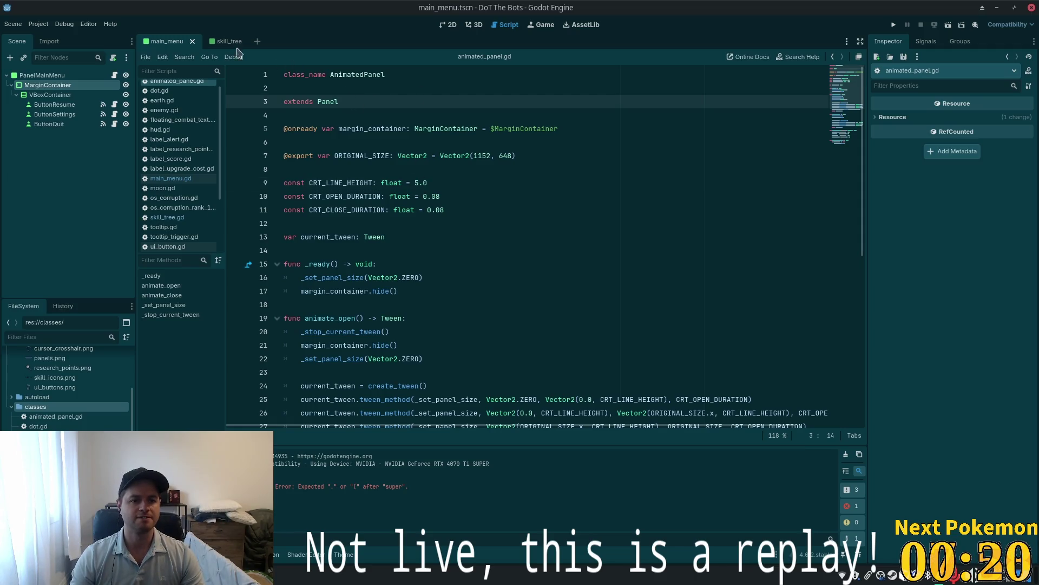
# - Switch from PanelMainMenu to the skill_tree scene and its skill_tree.gd script
pyautogui.click(42, 75)
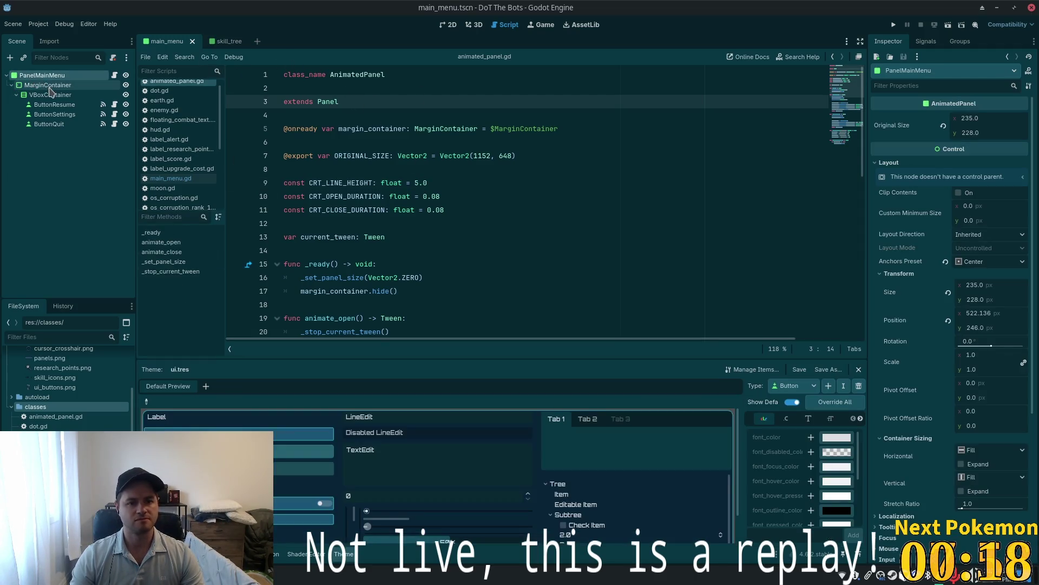
pyautogui.click(217, 41)
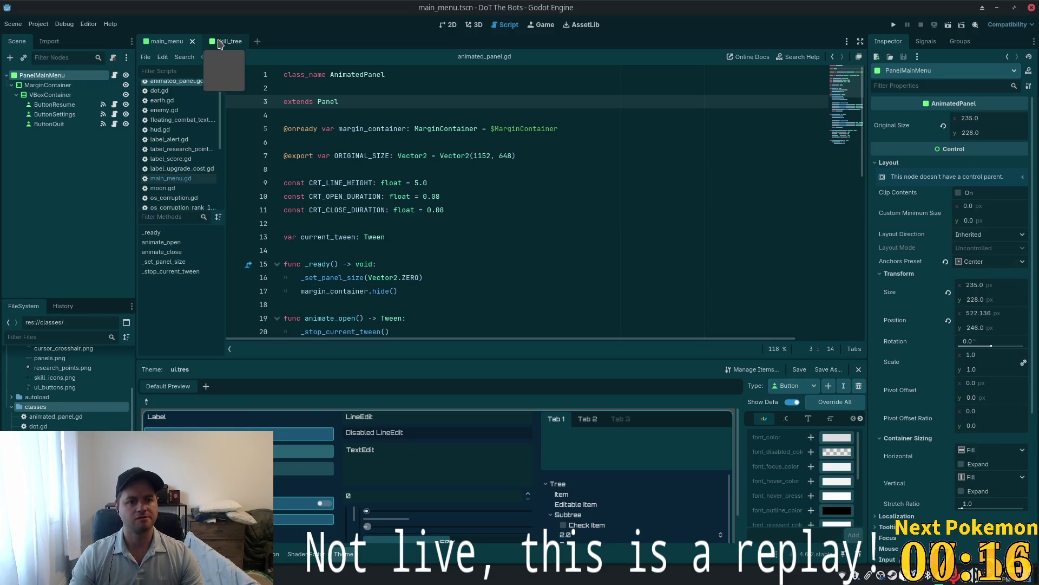
pyautogui.click(115, 76)
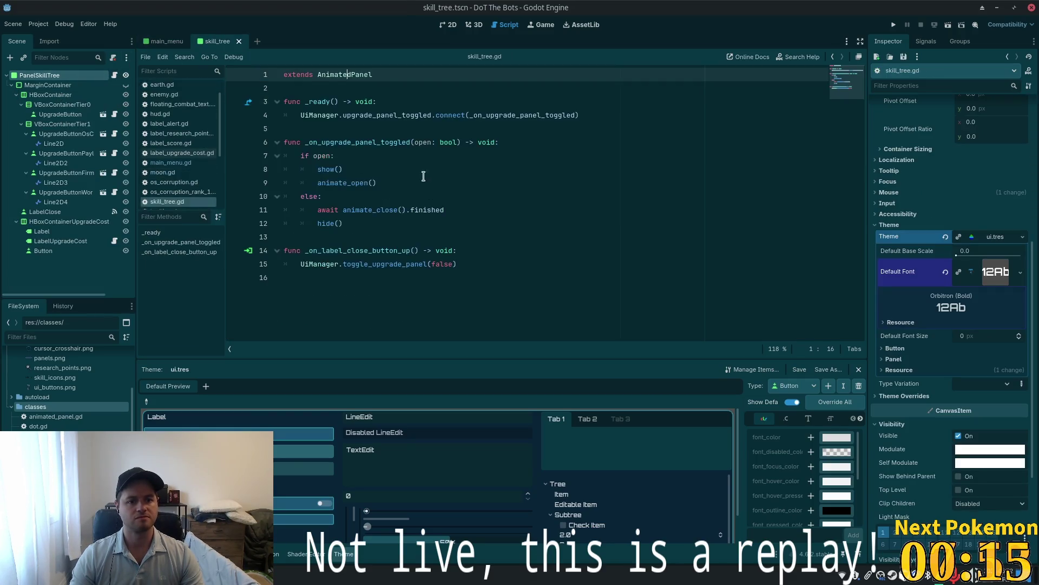
# - Add super() as the first line of skill_tree.gd's _ready function
pyautogui.click(393, 112)
pyautogui.hotkey('ctrl', 'shift', 'Return')
pyautogui.write('su')
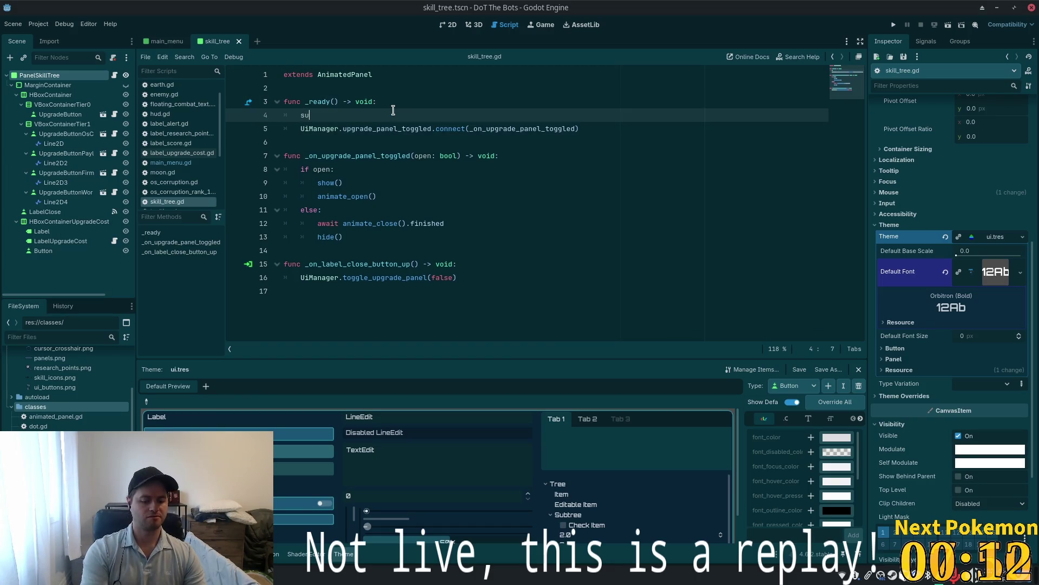
pyautogui.write('())')
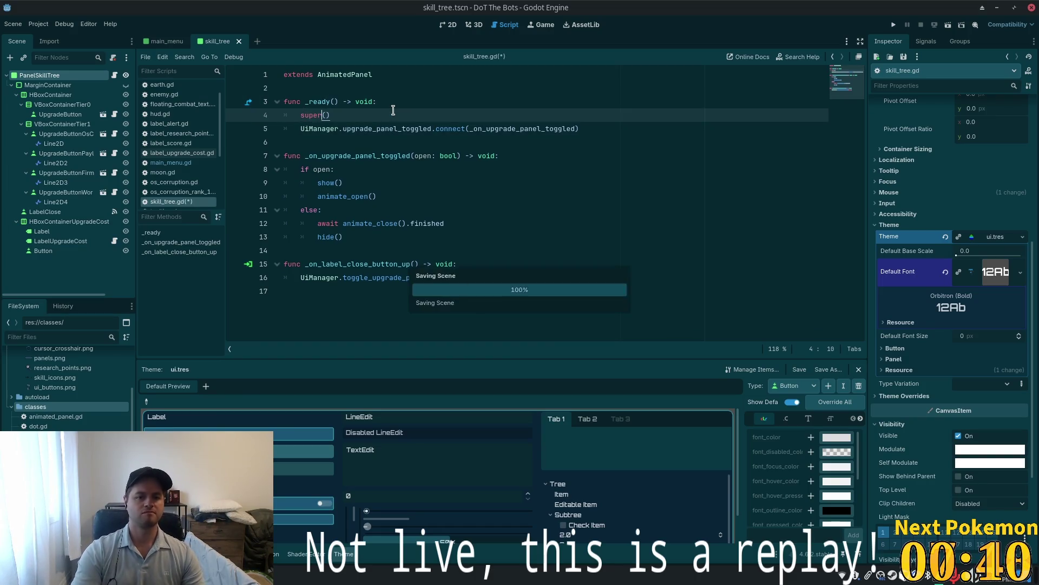
pyautogui.click(373, 131)
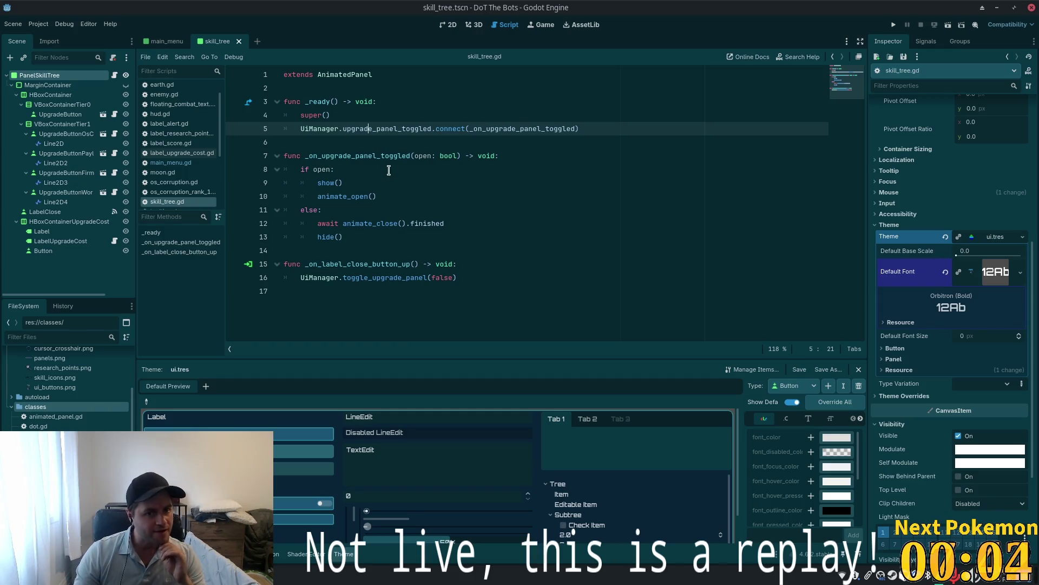
# - Select the if/else block with show(), animate_open() and animate_close() for copying
pyautogui.click(333, 181)
pyautogui.doubleClick(345, 198)
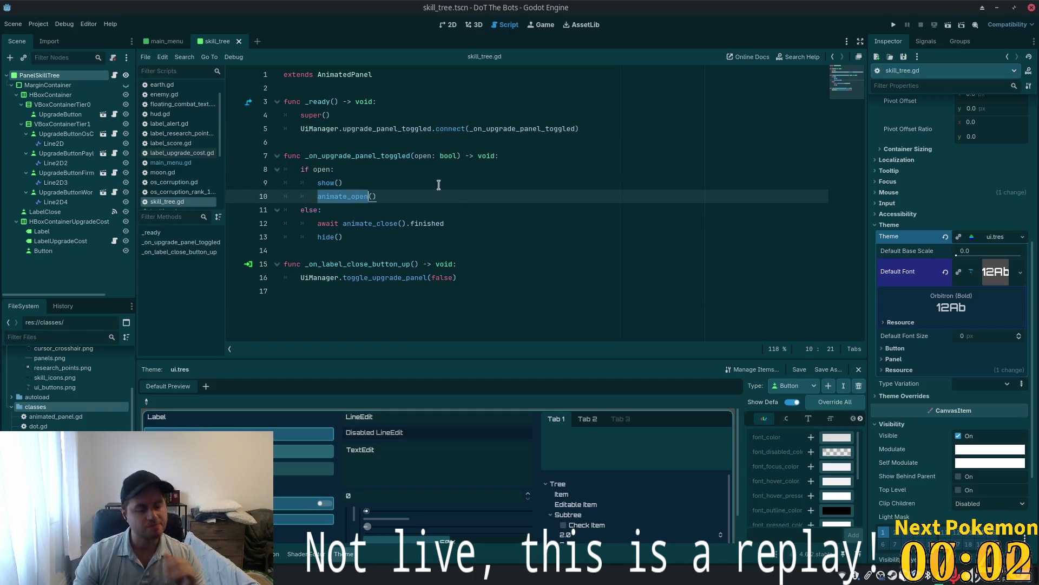
pyautogui.click(390, 184)
pyautogui.moveTo(379, 197); pyautogui.dragTo(319, 198)
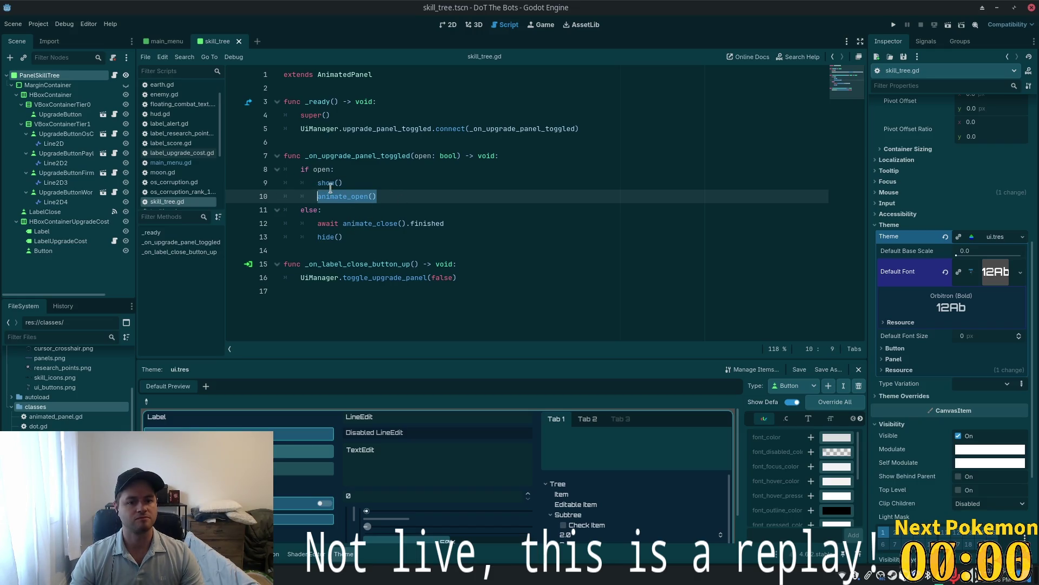
pyautogui.moveTo(364, 239); pyautogui.dragTo(297, 171)
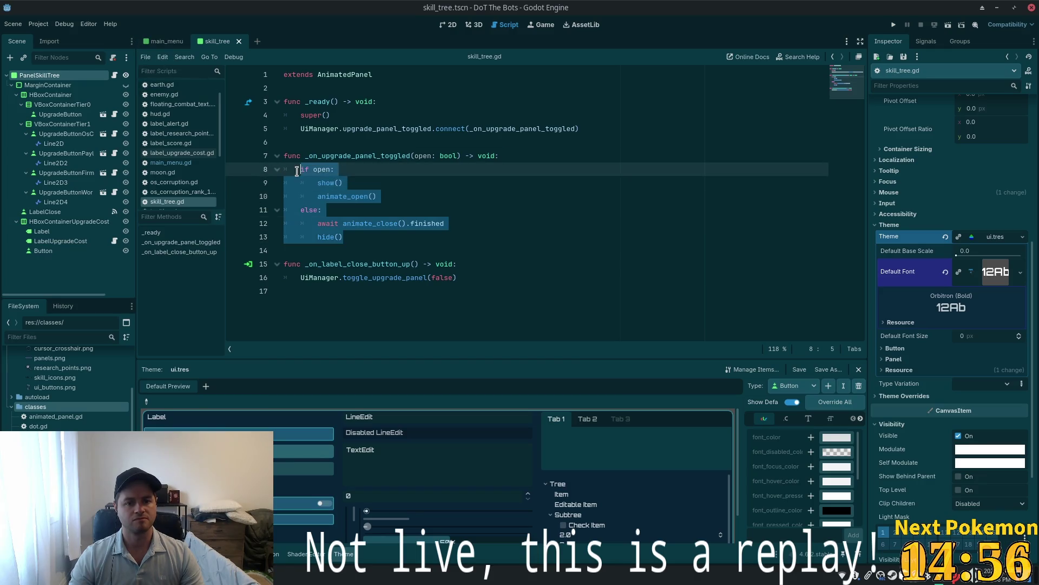
# - In main_menu.gd, replace 'visible = open' in _on_main_menu_toggled with the pasted open/close block
pyautogui.click(163, 42)
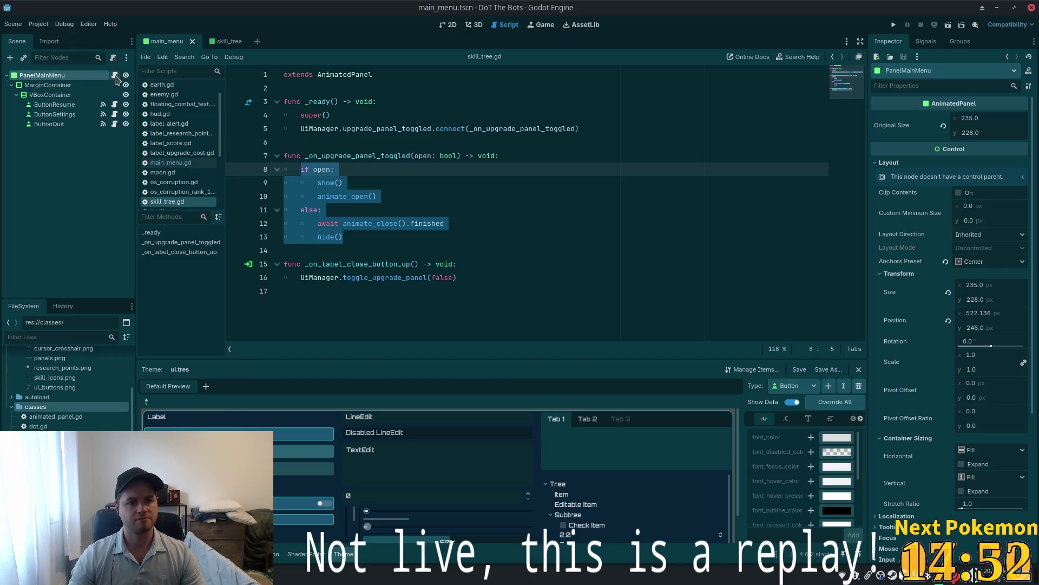
pyautogui.click(352, 156)
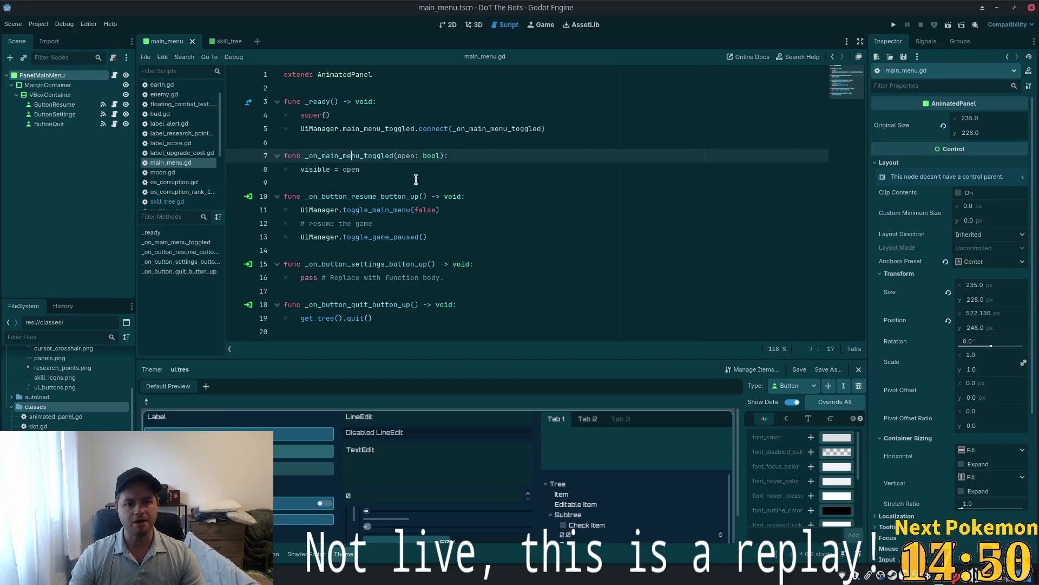
pyautogui.click(410, 173)
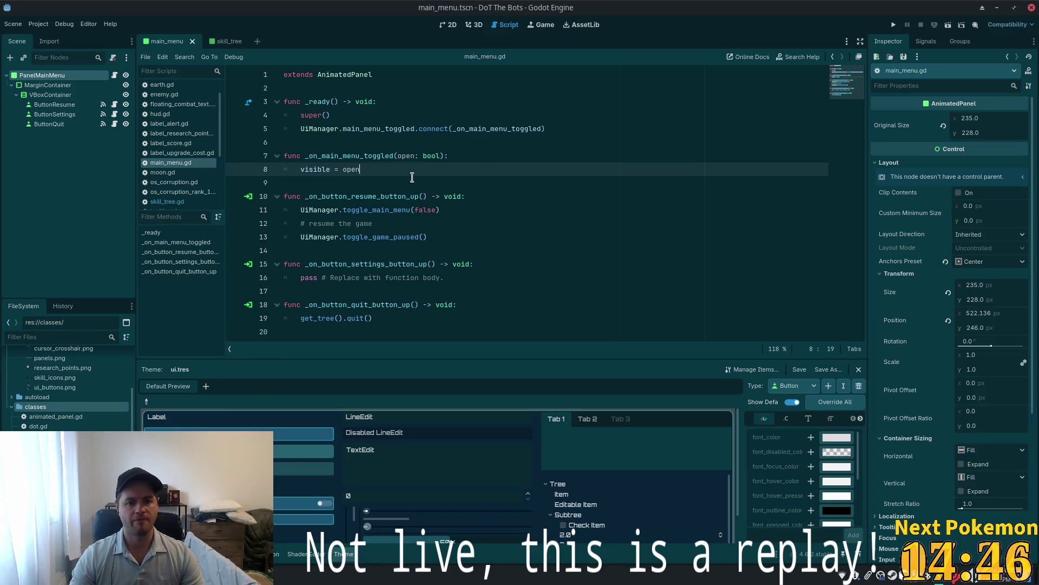
pyautogui.moveTo(405, 171)
pyautogui.mouseDown()
pyautogui.moveTo(340, 157)
pyautogui.moveTo(391, 157)
pyautogui.moveTo(374, 171)
pyautogui.moveTo(299, 170)
pyautogui.mouseUp()
pyautogui.write('if open: \t\tshow() \t\tanimate_open() \telse: \t\tawait animate_close().finished \t\thide()')
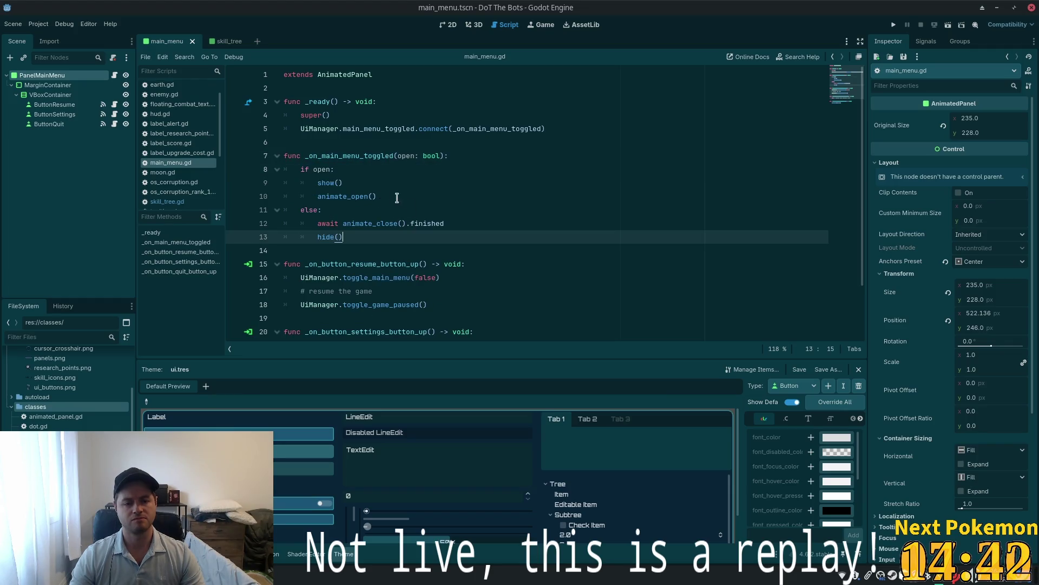
# - Review the pasted show()/animate_close() code and run the game
pyautogui.click(397, 184)
pyautogui.scroll(-1, 436, 214)
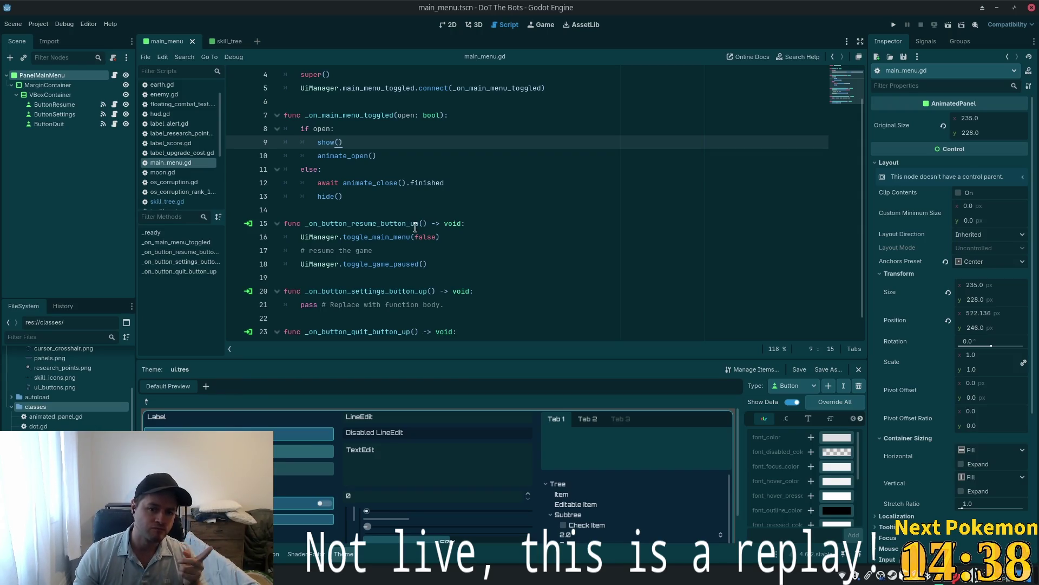
pyautogui.scroll(-1, 481, 229)
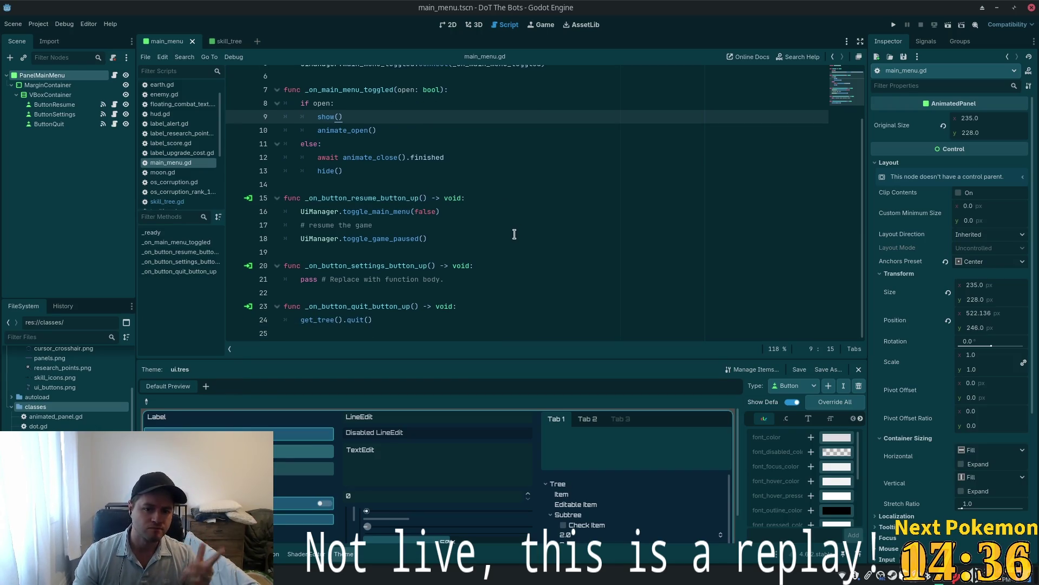
pyautogui.click(893, 24)
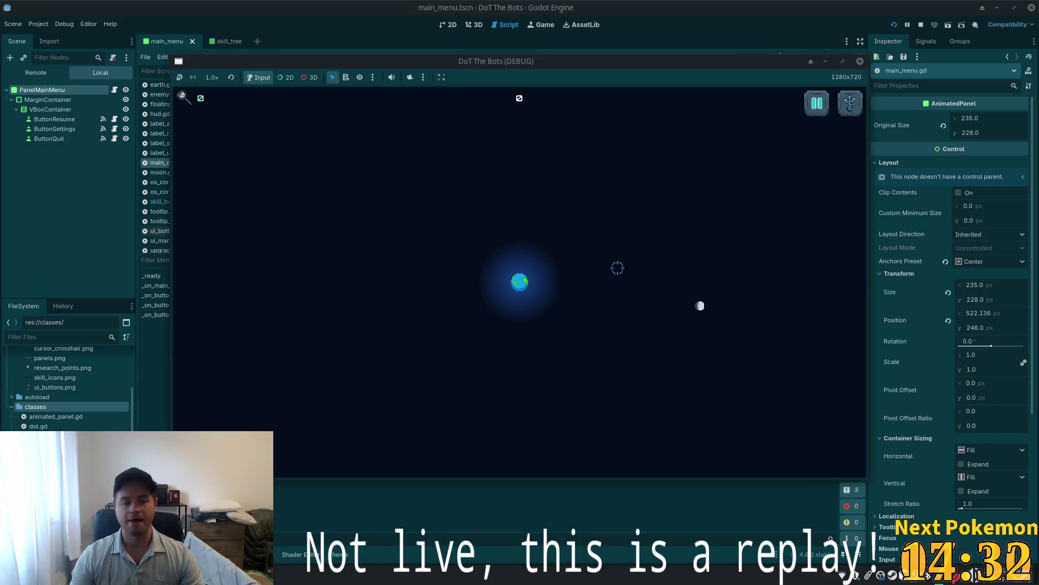
# - Toggle the pause menu repeatedly with Escape to test its open/close animation
pyautogui.press('Escape')
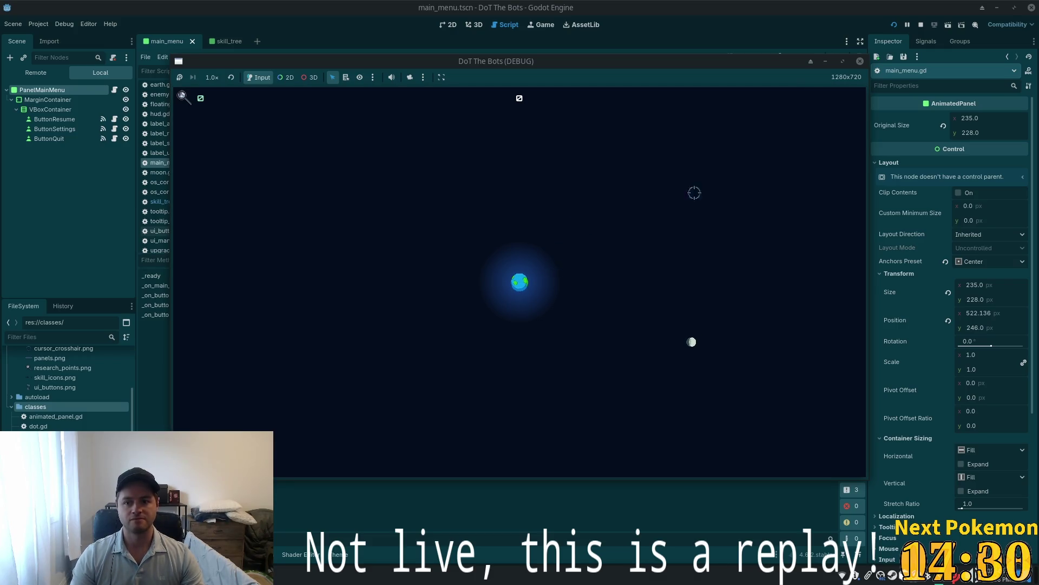
pyautogui.press('Escape')
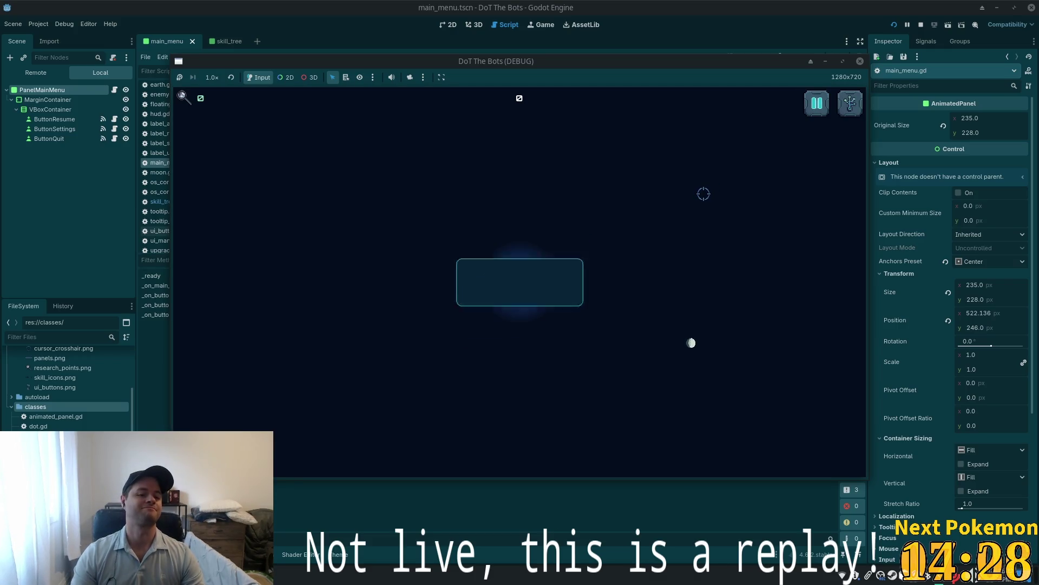
pyautogui.press('Escape')
pyautogui.press('Escape')
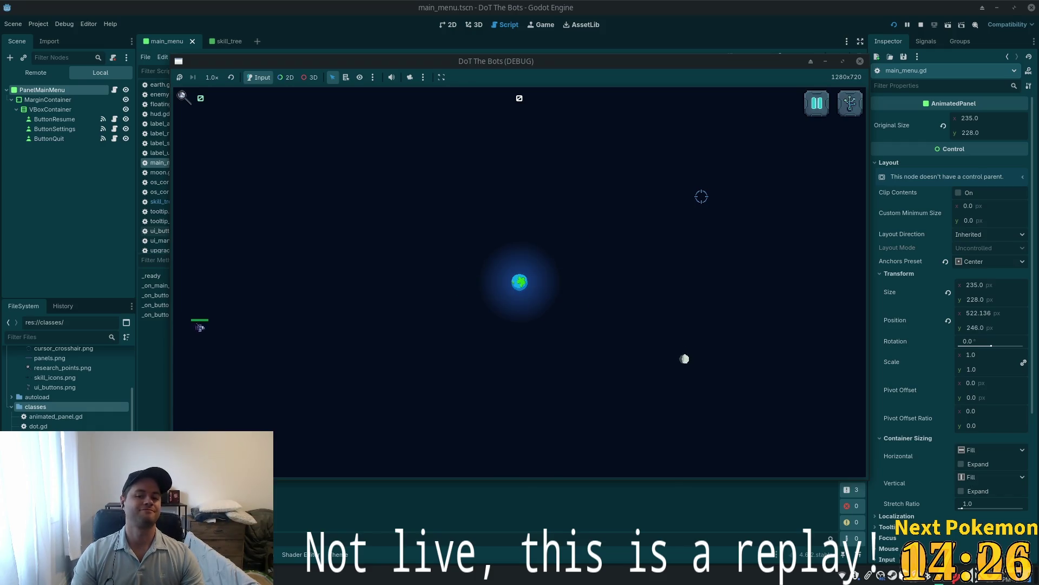
pyautogui.press('Escape')
pyautogui.press('Escape')
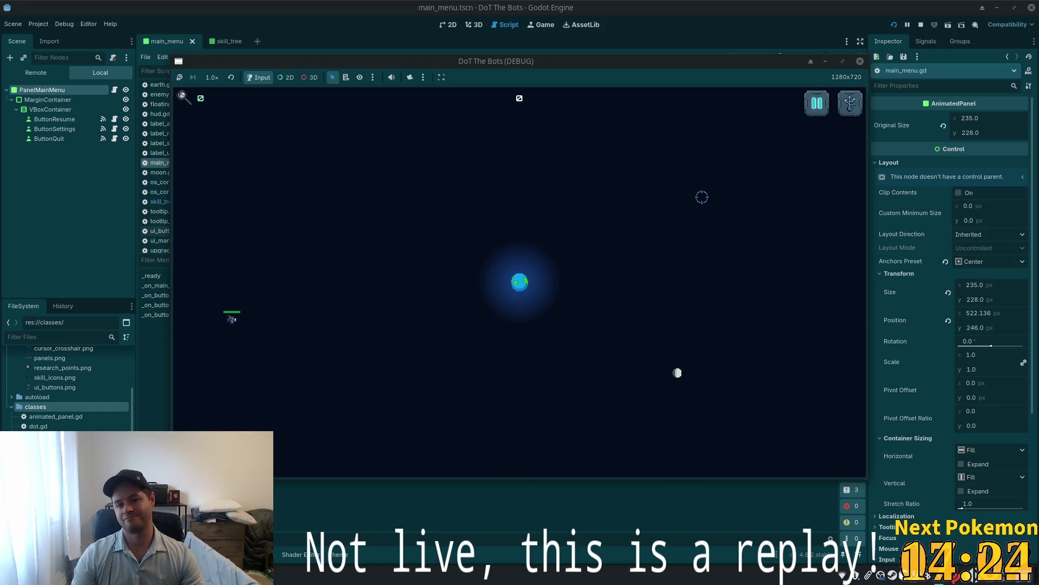
pyautogui.press('Escape')
pyautogui.press('Escape')
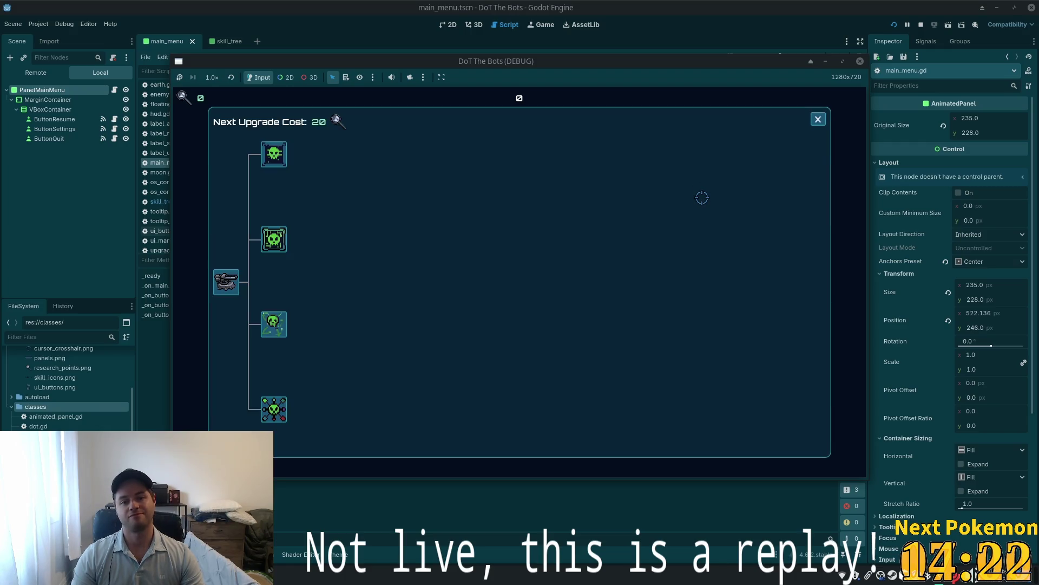
pyautogui.press('Escape')
pyautogui.press('Escape')
pyautogui.press('Escape')
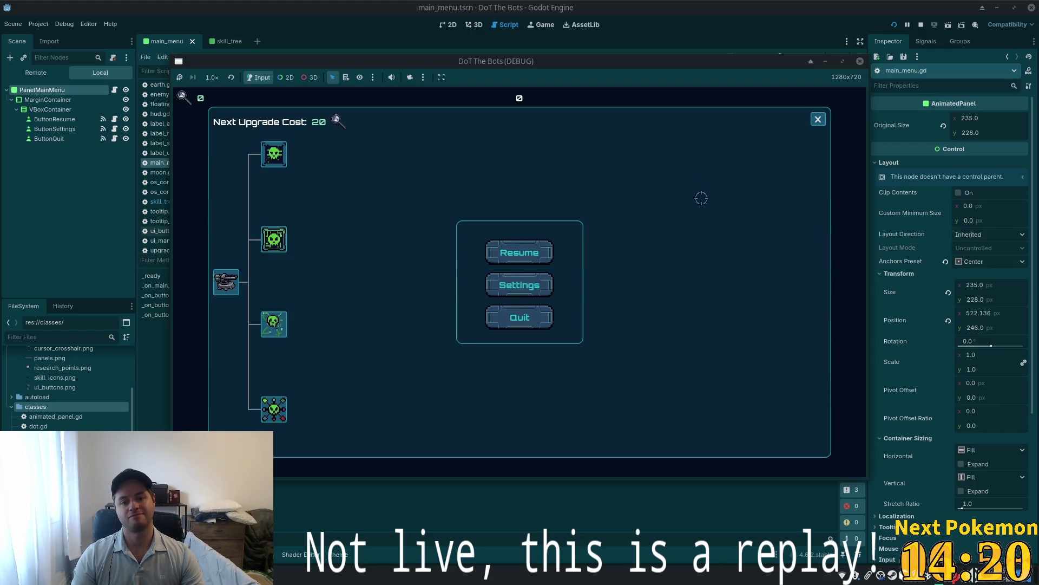
pyautogui.press('Escape')
# - Test the skill tree with Tab, alone and while the pause menu is open
pyautogui.press('Escape')
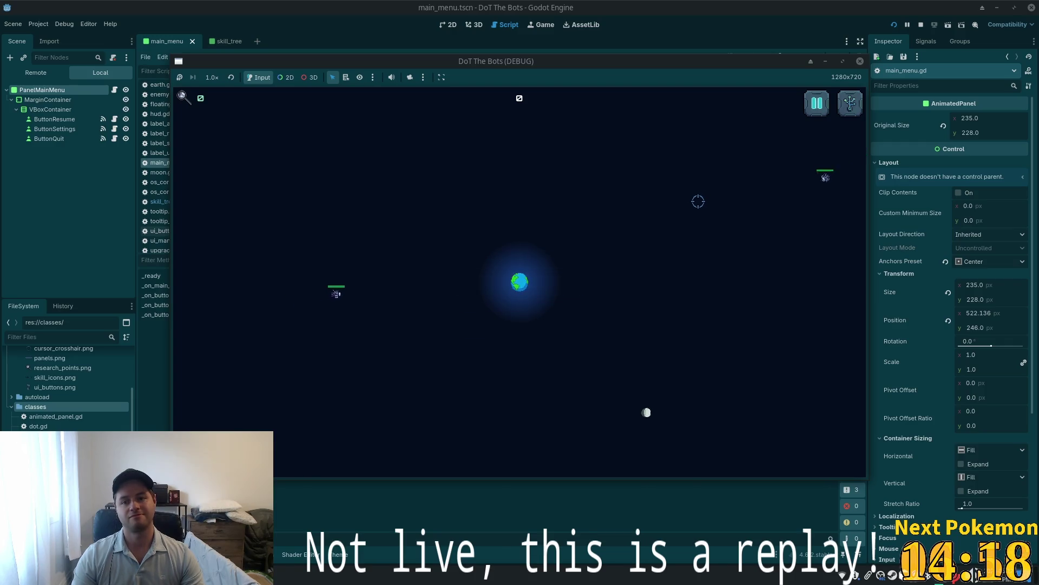
pyautogui.press('Tab')
pyautogui.press('Escape')
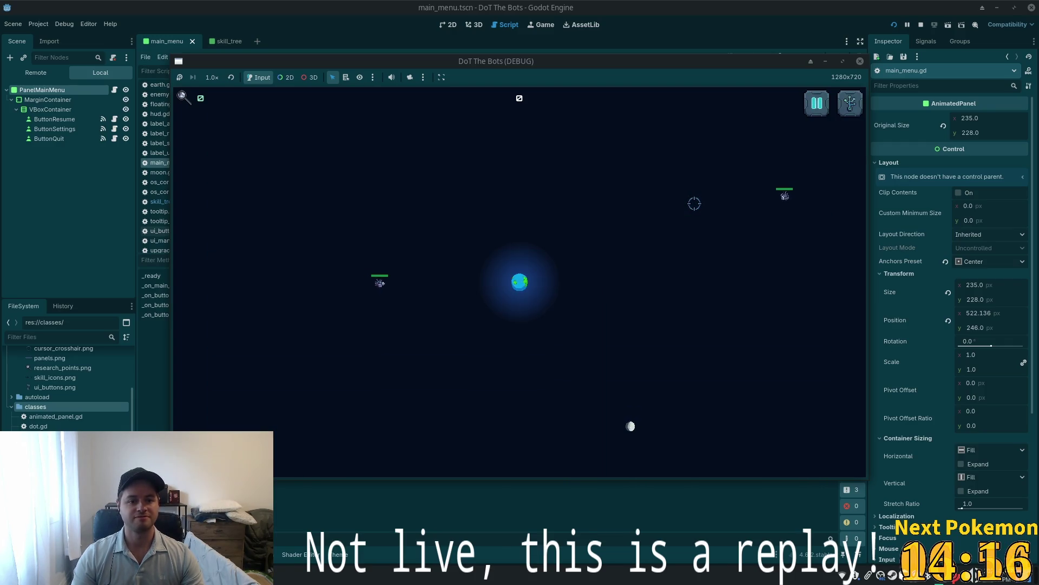
pyautogui.press('Escape')
pyautogui.press('Escape')
pyautogui.press('Tab')
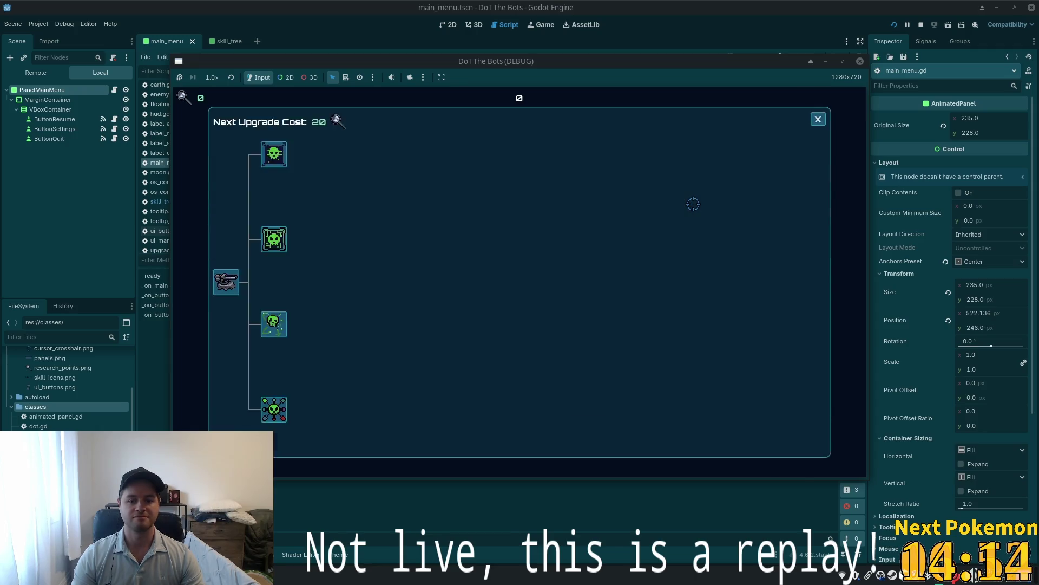
pyautogui.press('Escape')
pyautogui.press('Escape')
pyautogui.press('Escape')
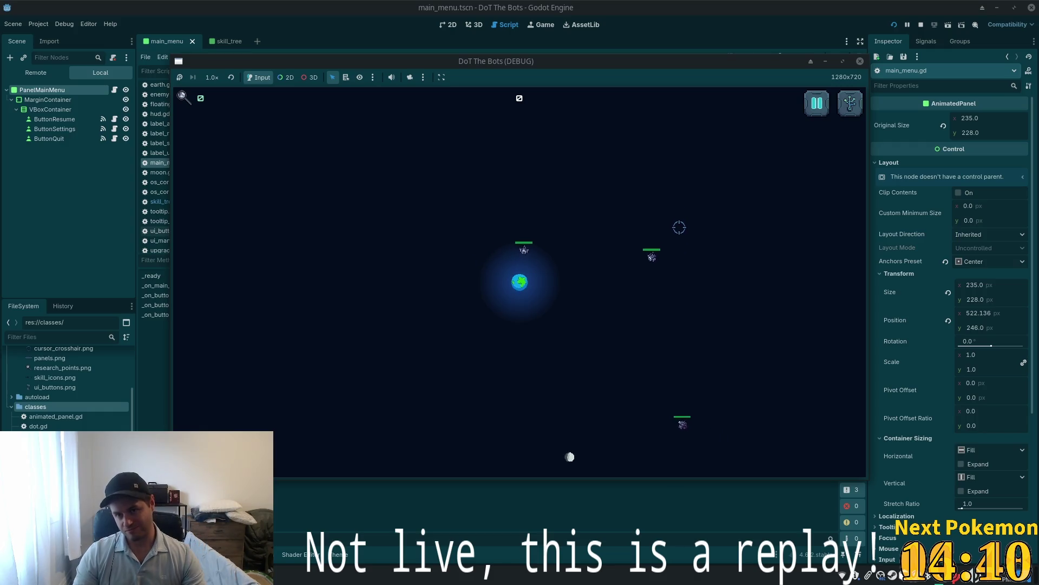
pyautogui.press('Escape')
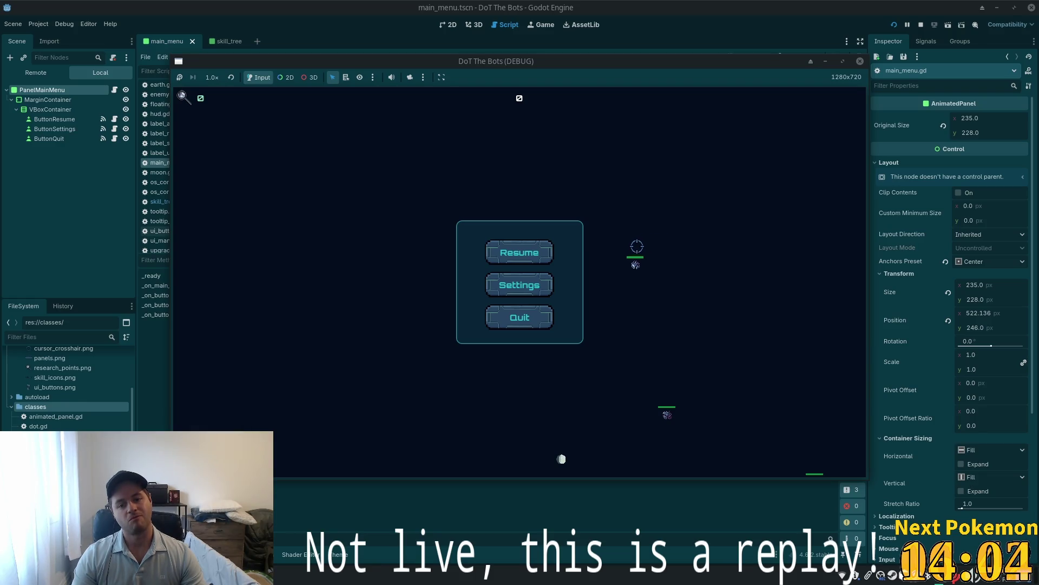
pyautogui.press('Tab')
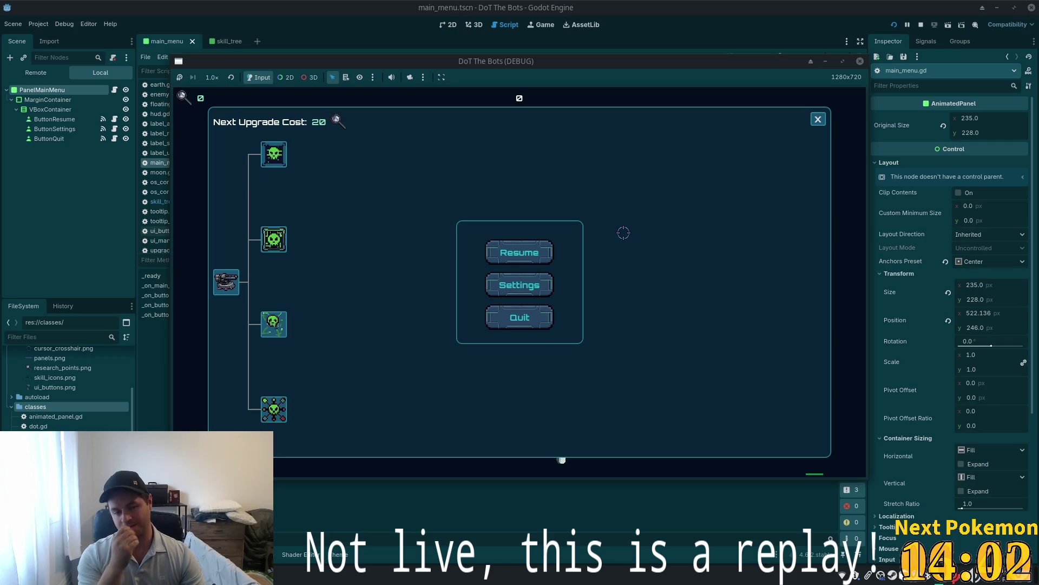
pyautogui.press('Escape')
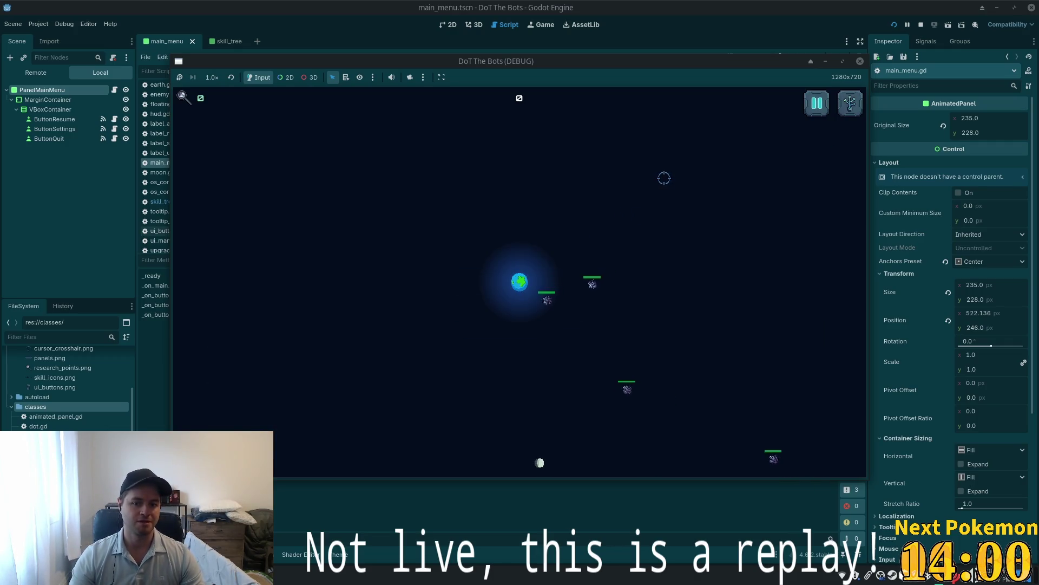
pyautogui.press('Escape')
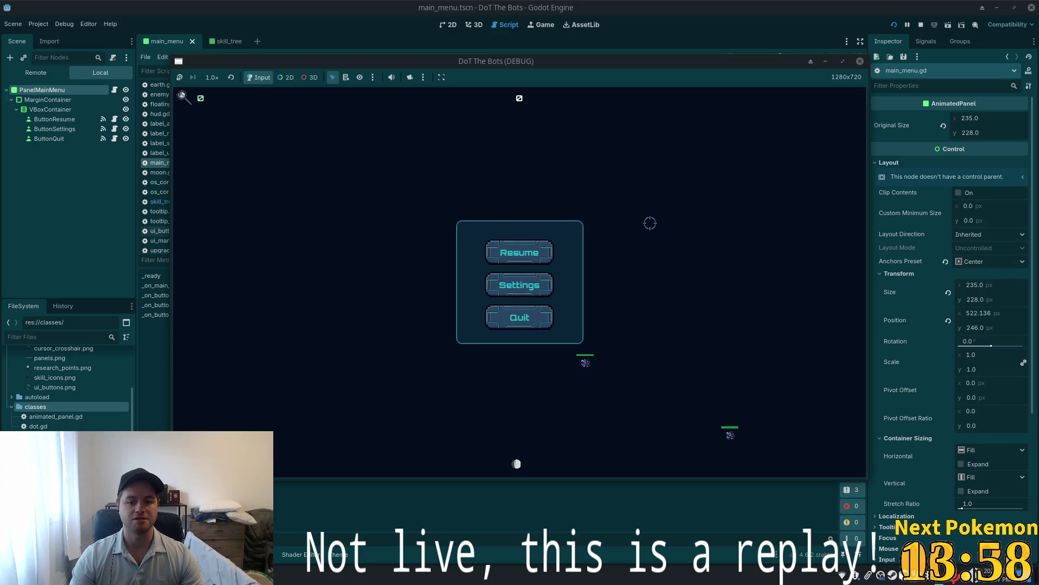
pyautogui.press('Escape')
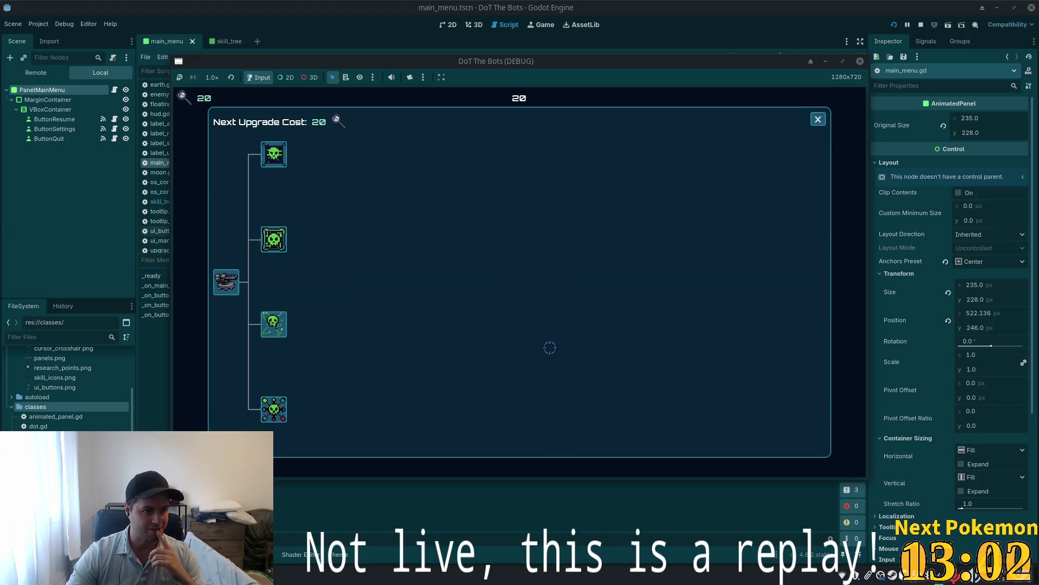
# - Buy the top skill for 20 points, raising the next cost to 40, then close the skill tree
pyautogui.click(273, 154)
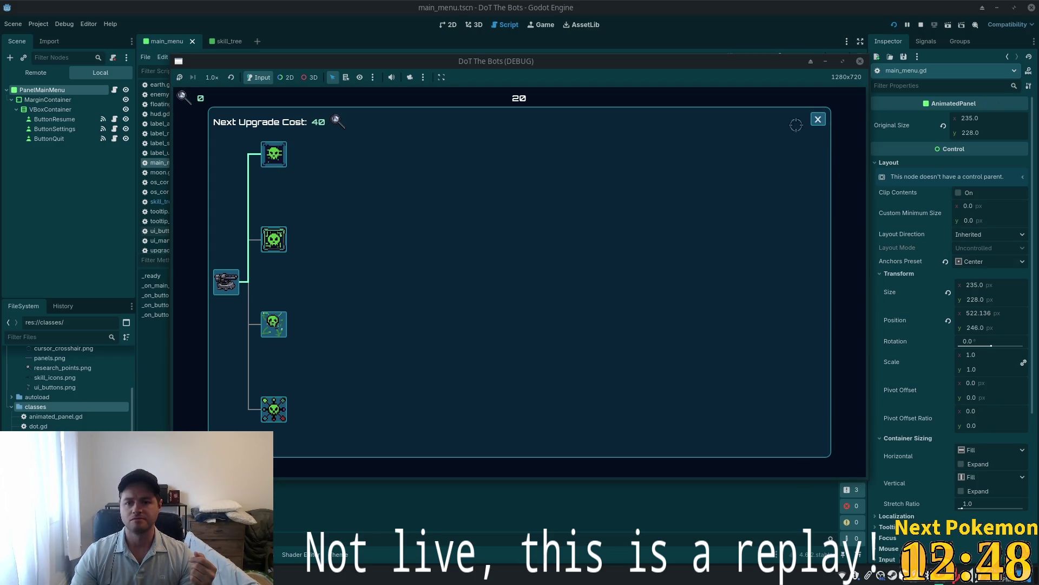
pyautogui.click(818, 119)
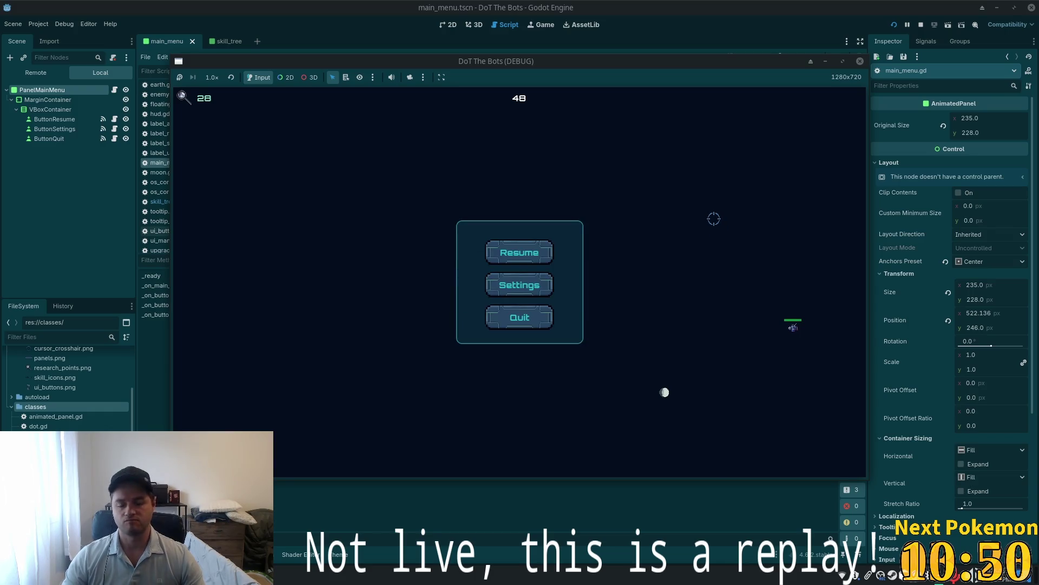
# - Close the pause menu, stop the game with F8, and bring up Cursor's quick file search
pyautogui.press('Escape')
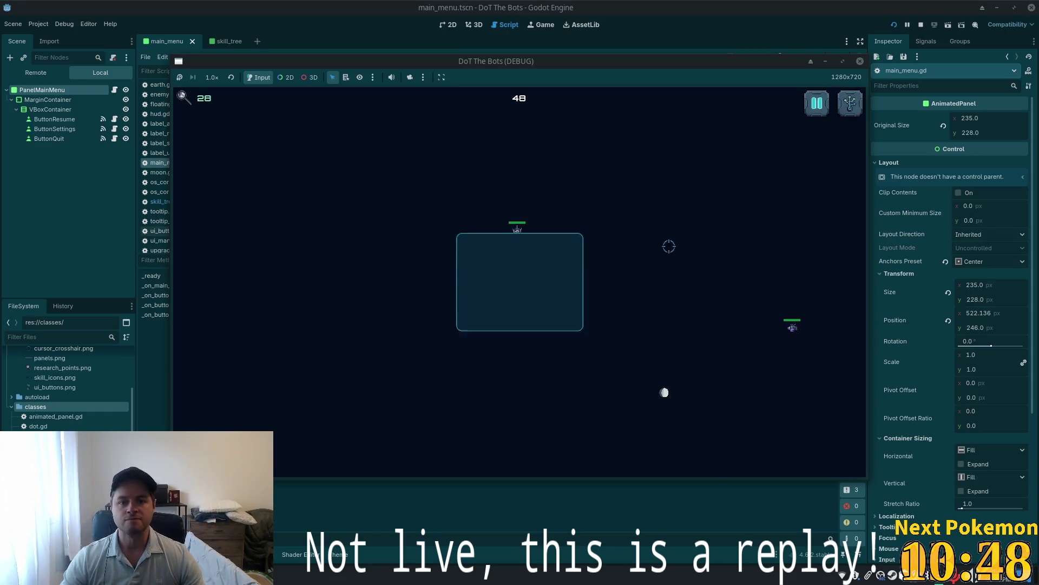
pyautogui.press('Escape')
pyautogui.press('Escape')
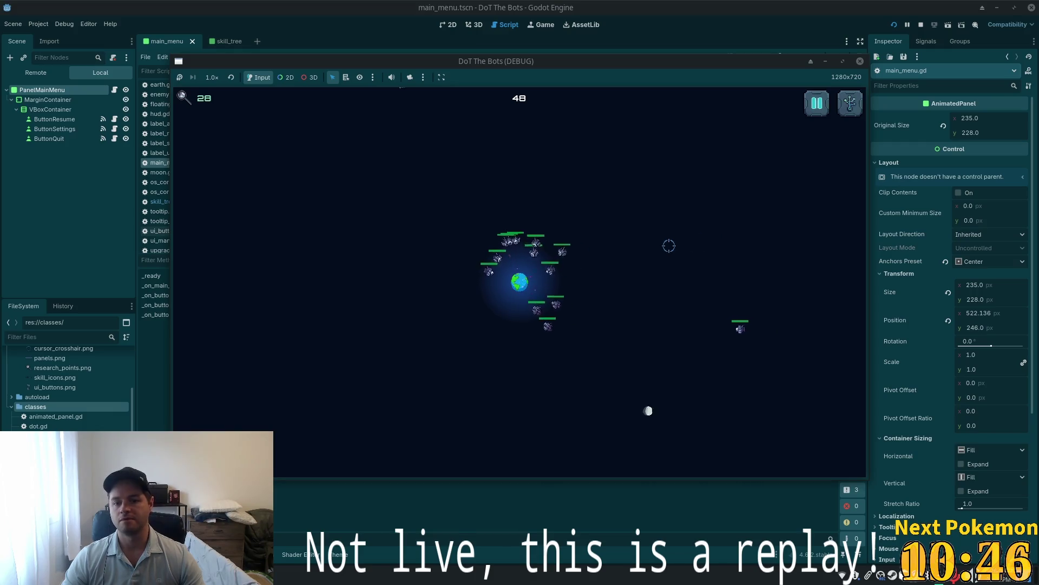
pyautogui.press('F8')
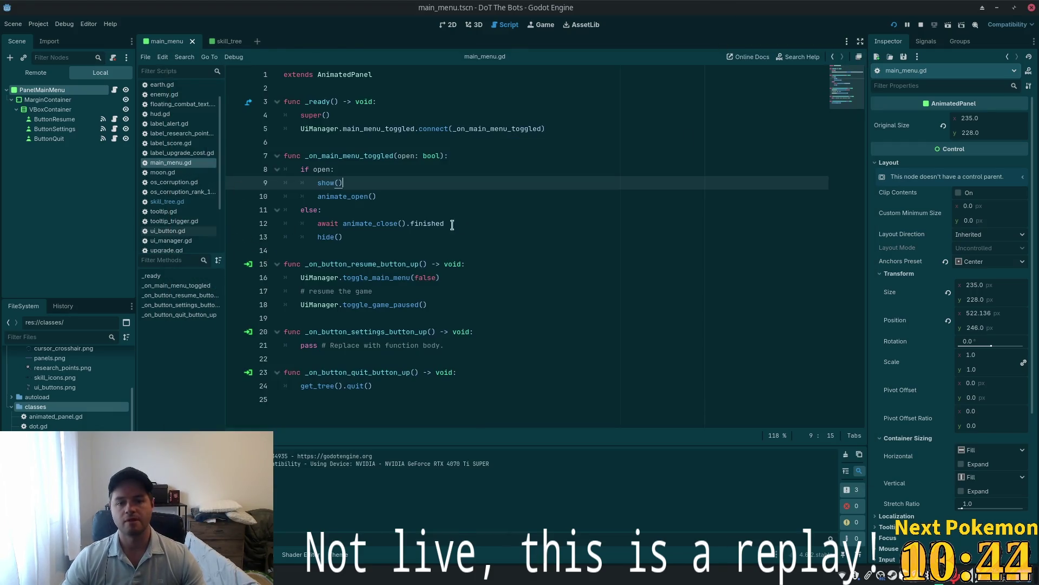
pyautogui.hotkey('alt', 'Tab')
pyautogui.hotkey('ctrl', 'p')
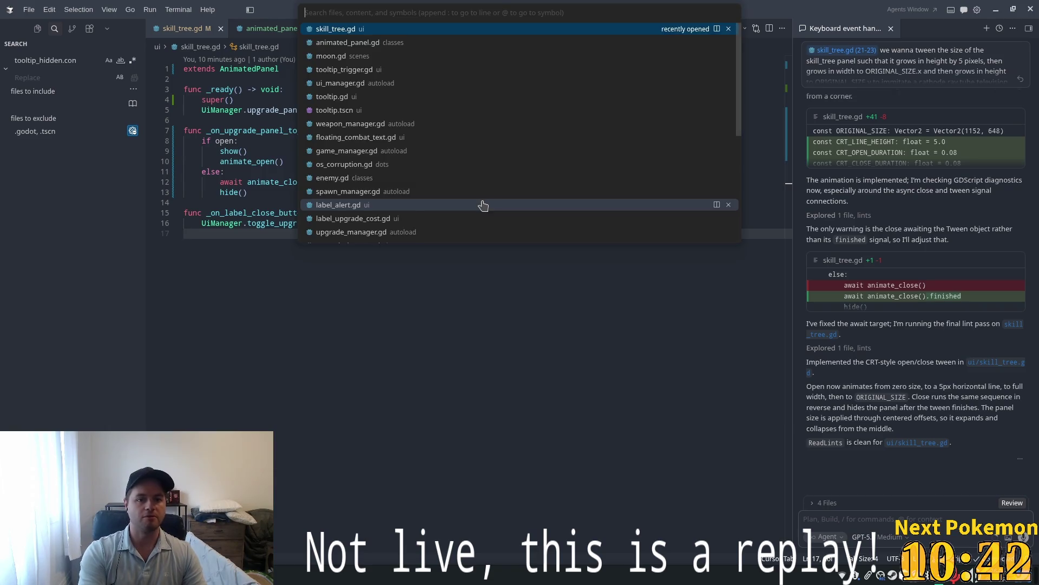
# - Open ui_manager.gd and add 'if not main_menu_open:' under the SkillTree action check
pyautogui.write('ui')
pyautogui.press('Return')
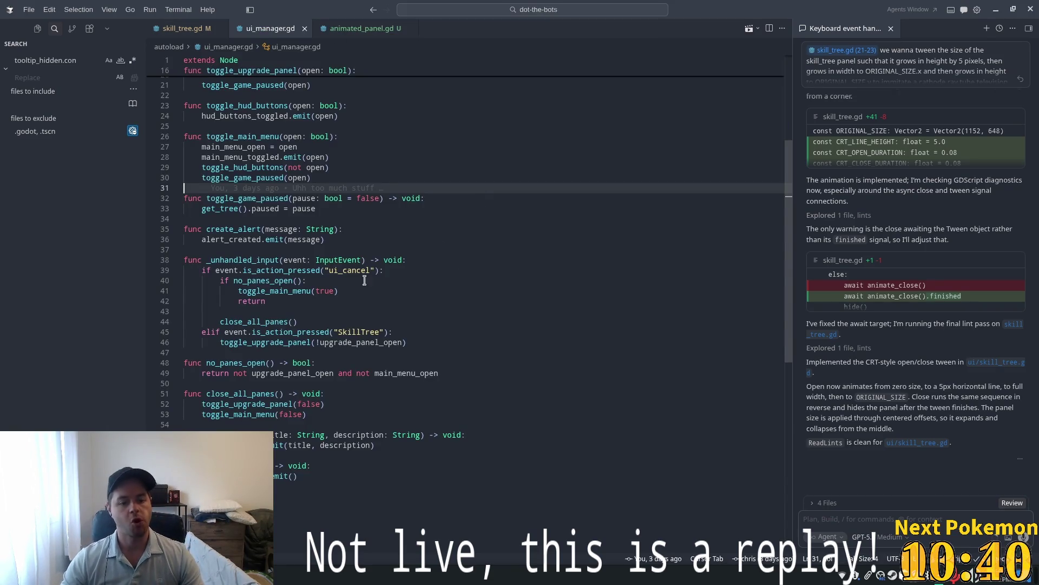
pyautogui.click(328, 291)
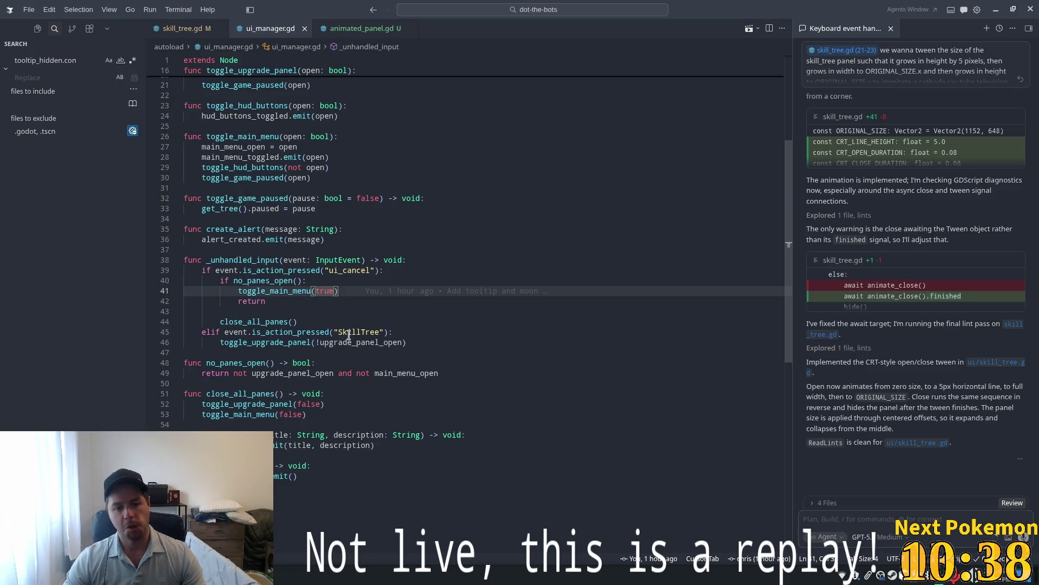
pyautogui.click(397, 332)
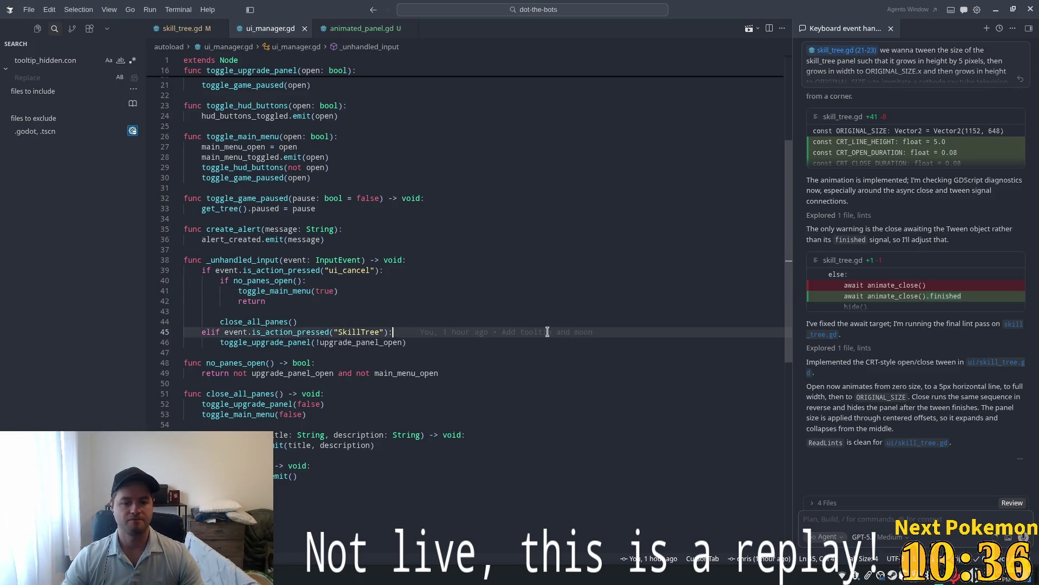
pyautogui.press('Return')
pyautogui.write('if n')
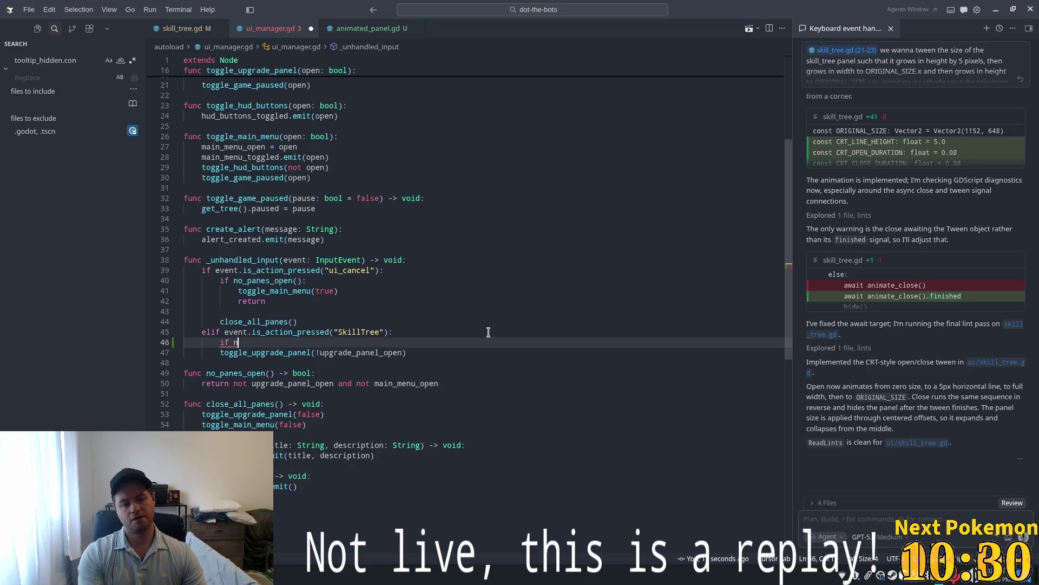
pyautogui.write('ot mai')
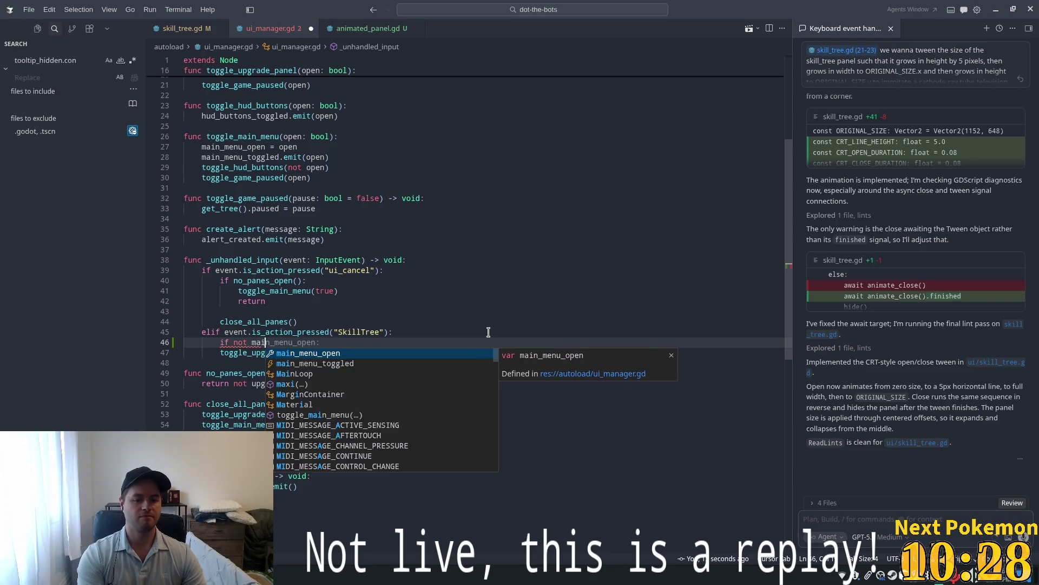
pyautogui.press('Tab')
pyautogui.write(':')
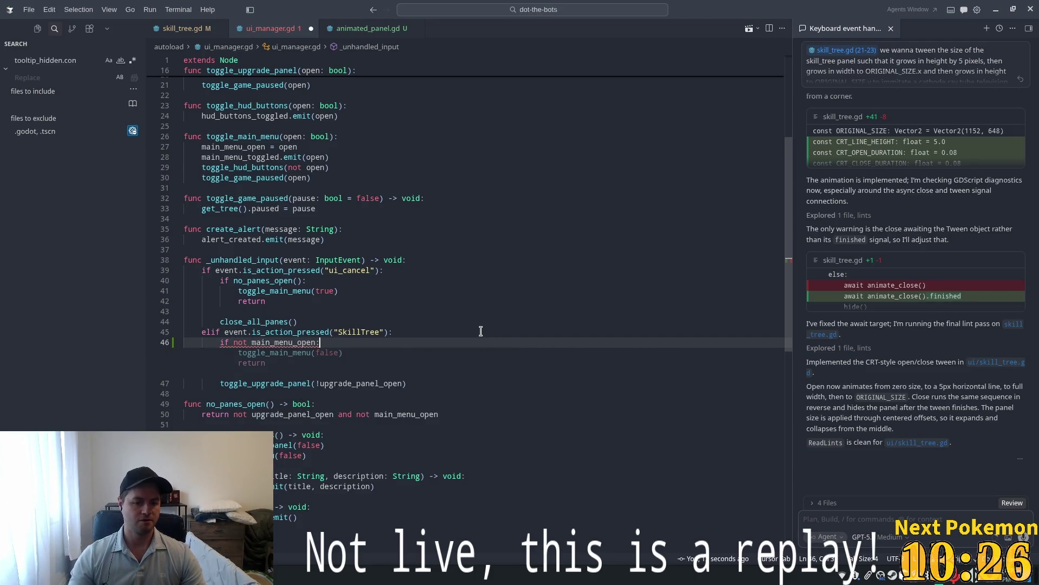
pyautogui.click(387, 310)
# - Indent toggle_upgrade_panel under the new condition and return to Godot
pyautogui.click(223, 351)
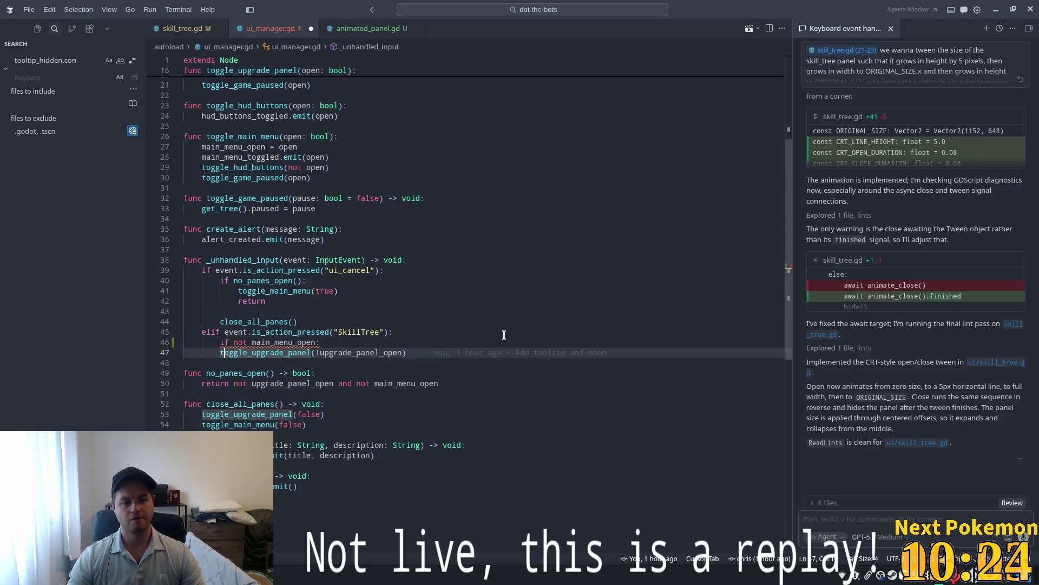
pyautogui.press('Tab')
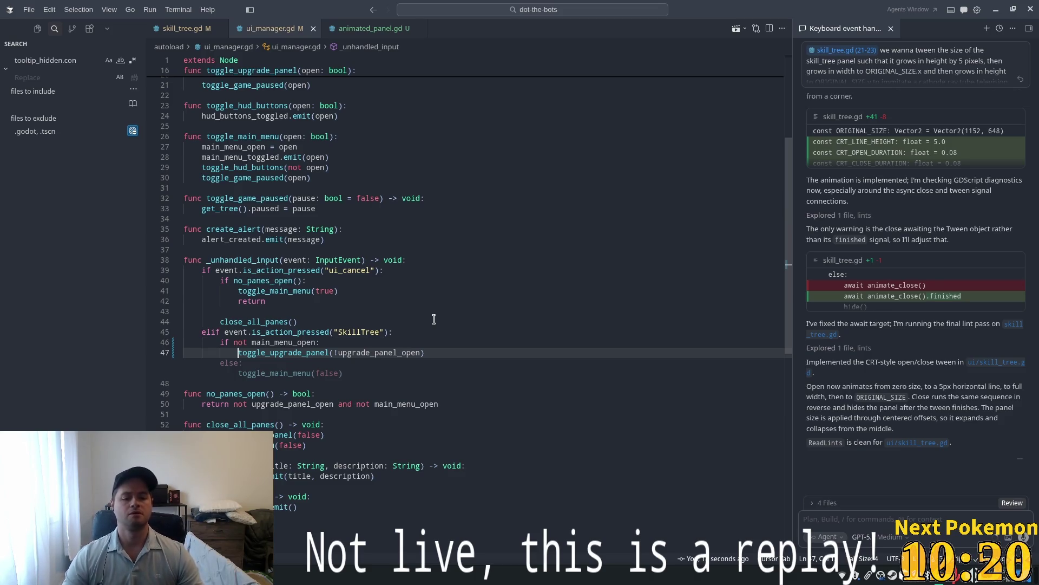
pyautogui.click(433, 318)
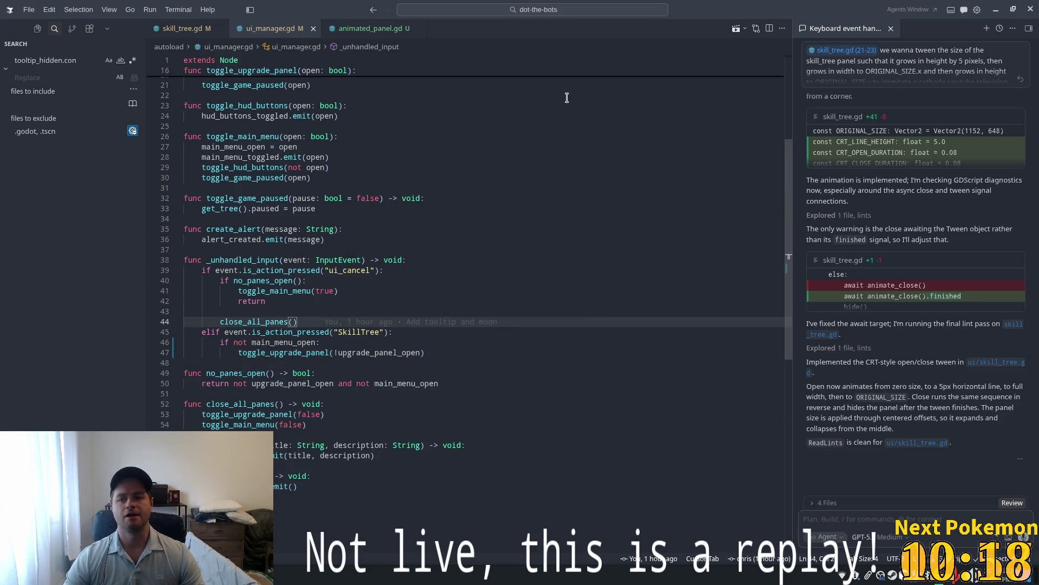
pyautogui.hotkey('alt', 'Tab')
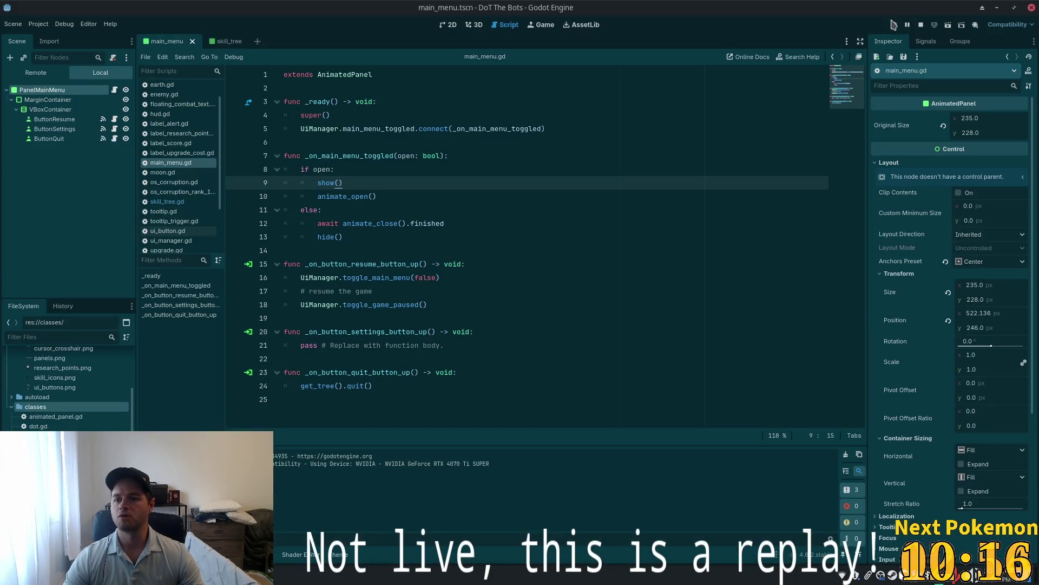
# - Run the project and toggle the pause menu open and closed repeatedly with Escape
pyautogui.click(893, 24)
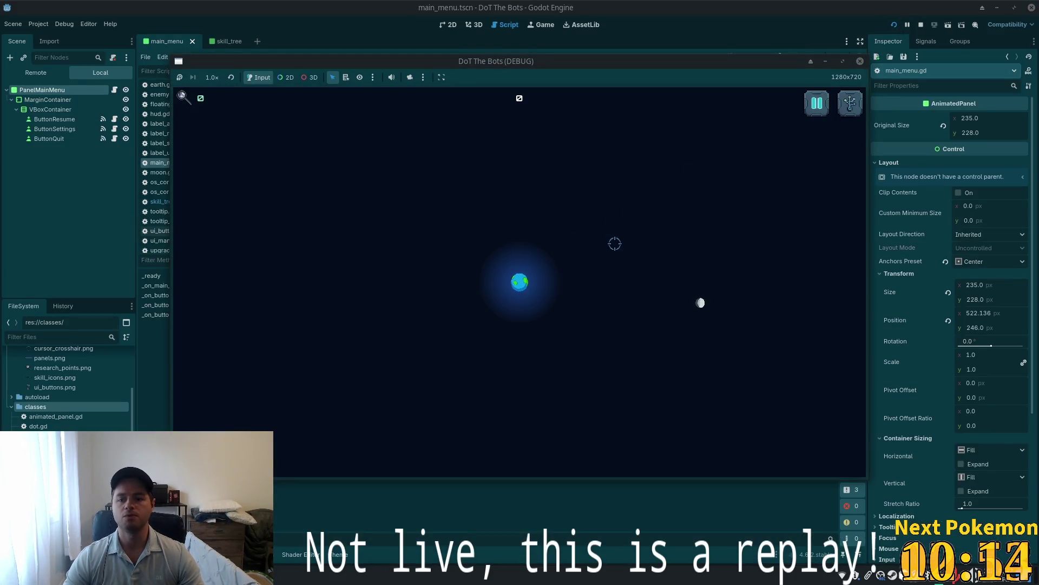
pyautogui.press('Escape')
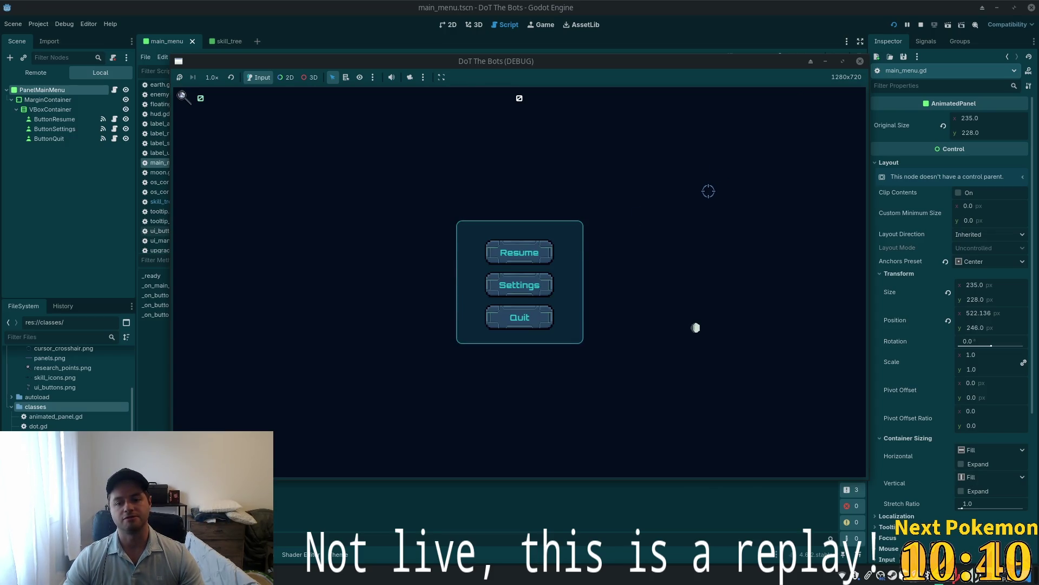
pyautogui.press('Escape')
pyautogui.press('Escape')
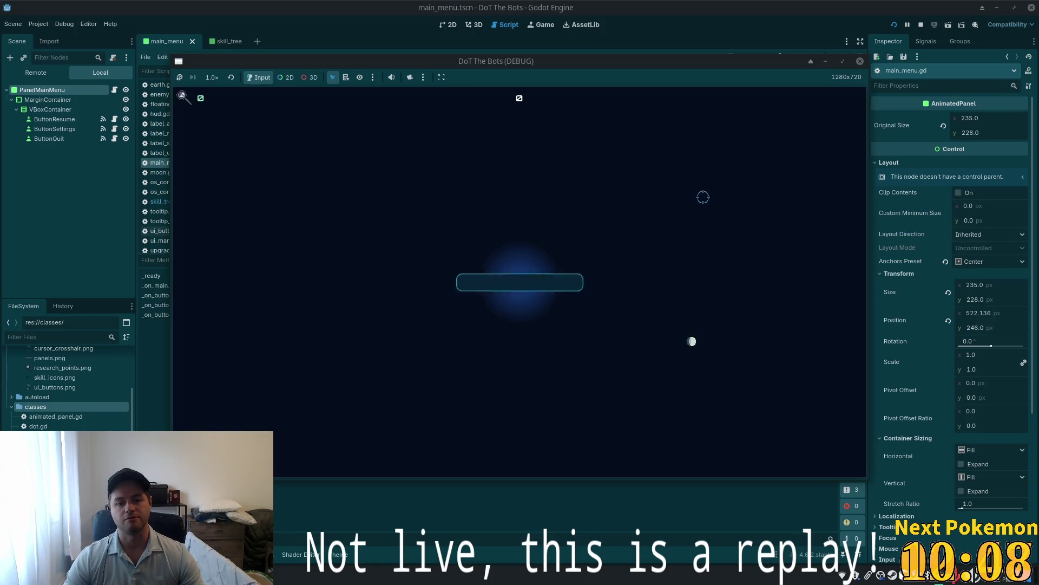
pyautogui.press('Escape')
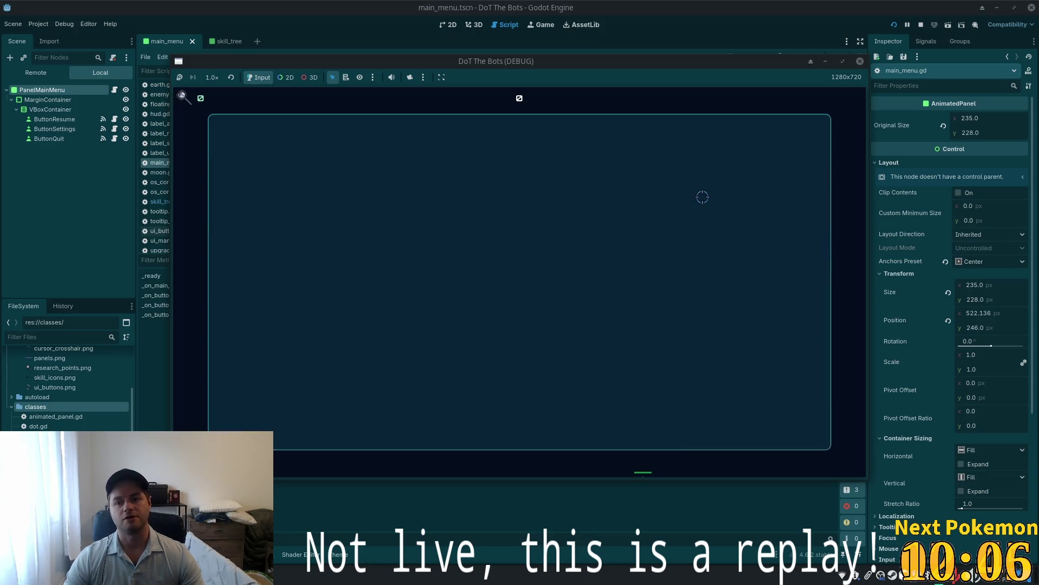
pyautogui.press('Escape')
pyautogui.press('Escape')
pyautogui.press('Escape')
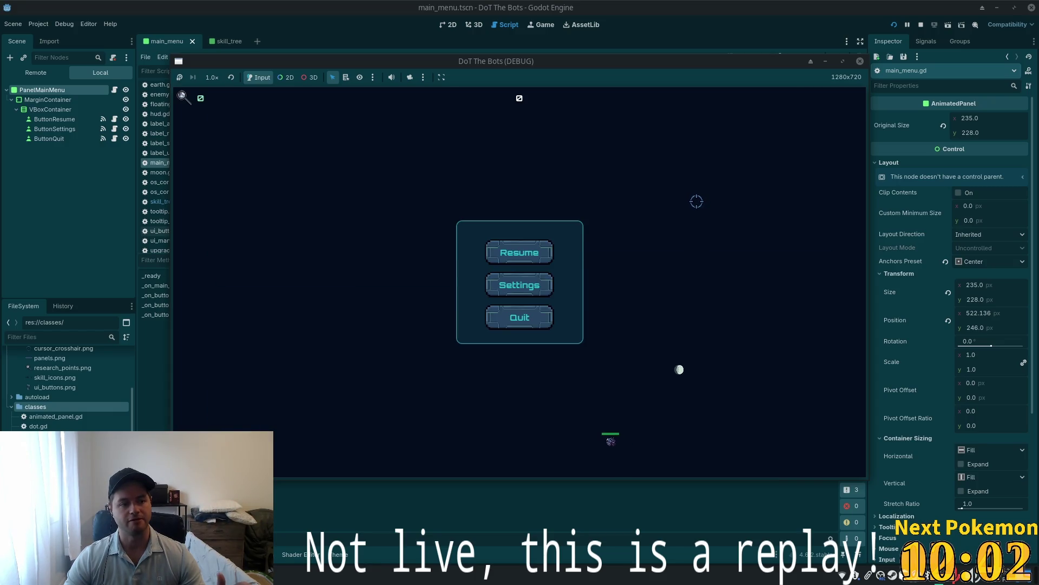
pyautogui.press('Escape')
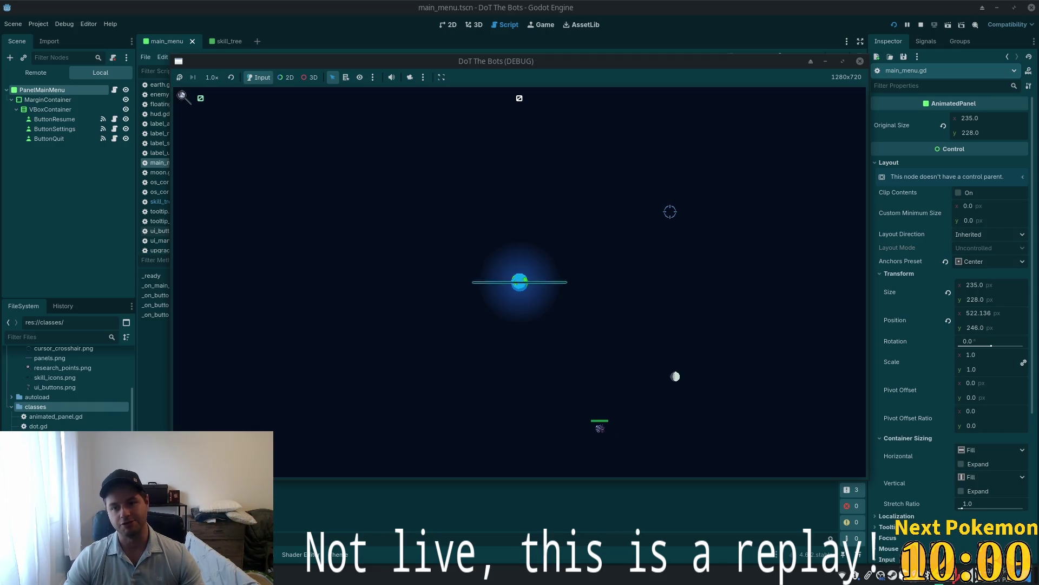
pyautogui.press('Escape')
pyautogui.press('Escape')
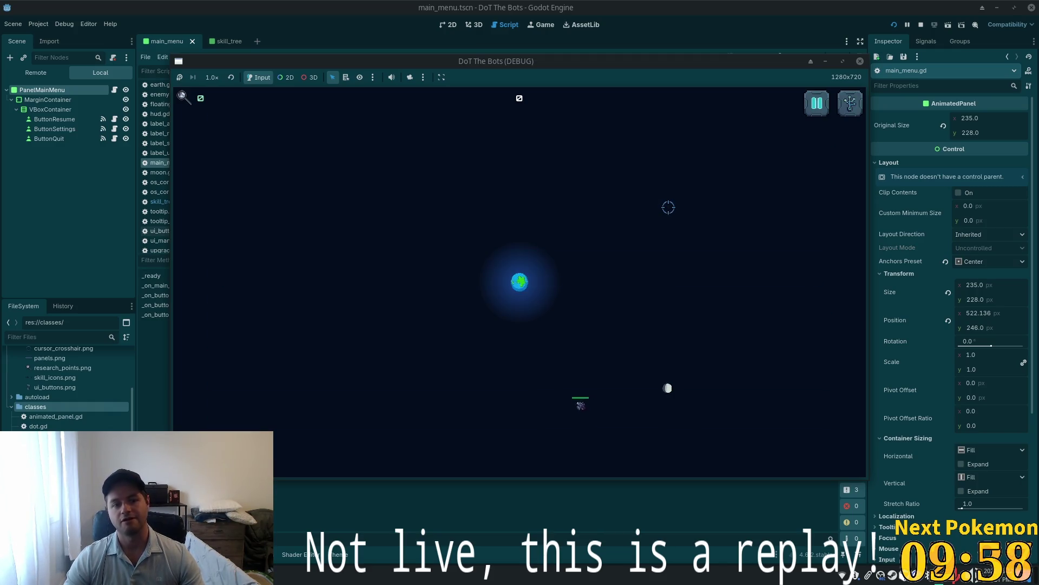
pyautogui.press('Escape')
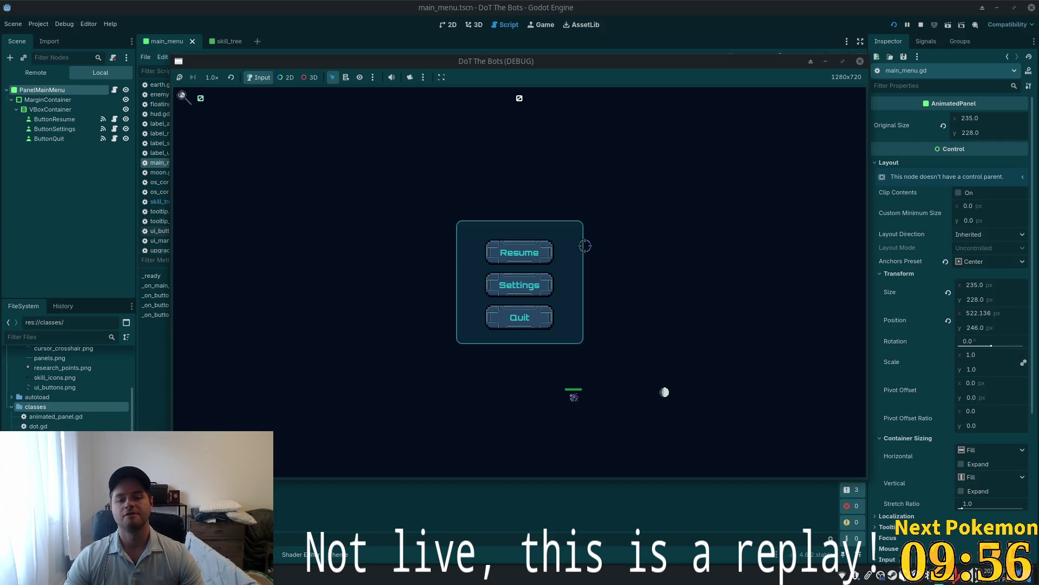
# - Resume from the pause menu twice, then open the skill tree panel and test closing it
pyautogui.click(544, 253)
pyautogui.press('Escape')
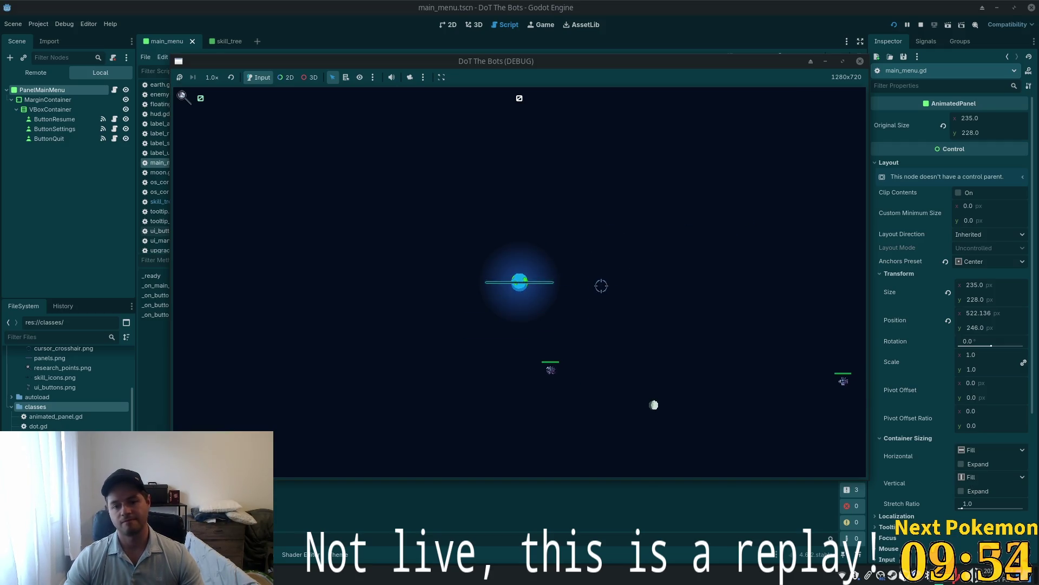
pyautogui.click(538, 263)
pyautogui.press('Escape')
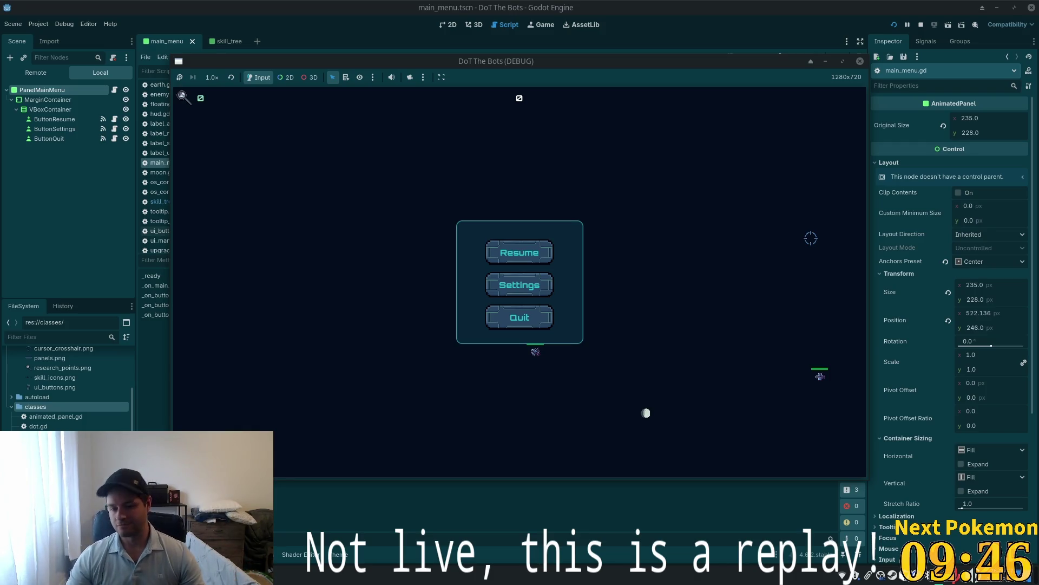
pyautogui.press('Escape')
pyautogui.press('Escape')
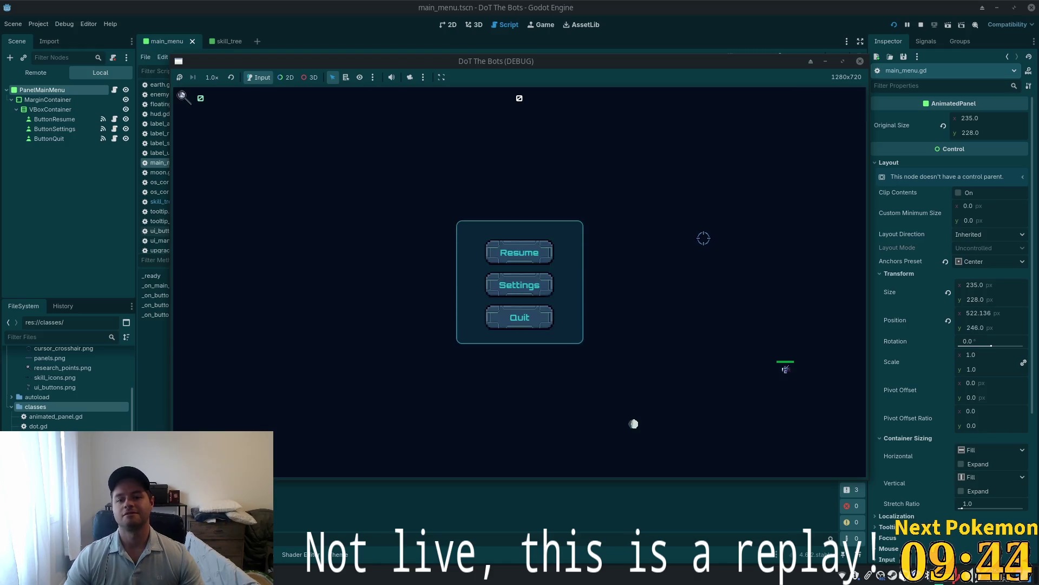
pyautogui.press('Escape')
pyautogui.click(847, 105)
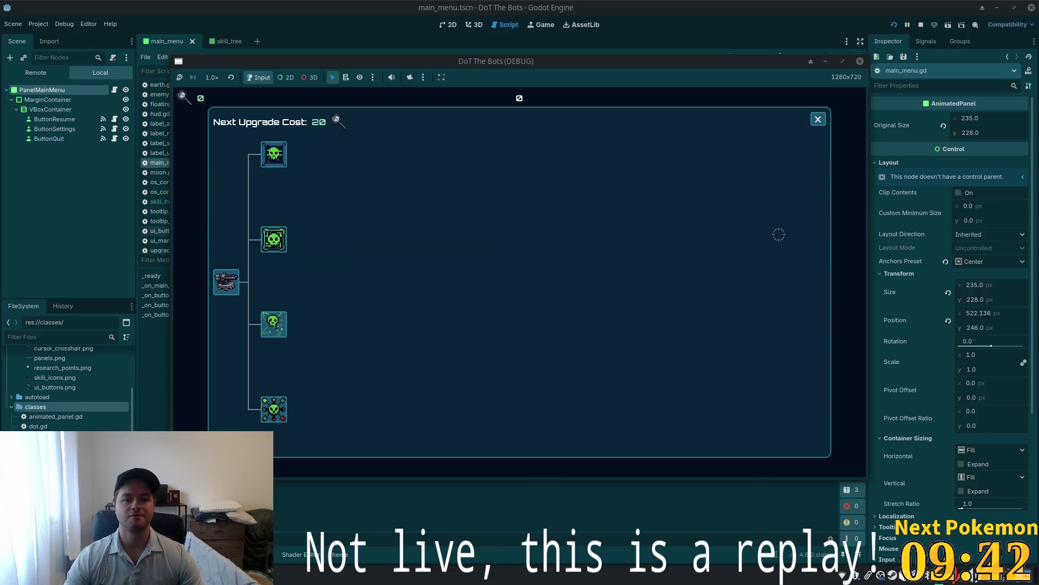
pyautogui.press('Escape')
# - Toggle the pause menu with Escape while the game runs with both counters at 20
pyautogui.moveTo(182, 95)
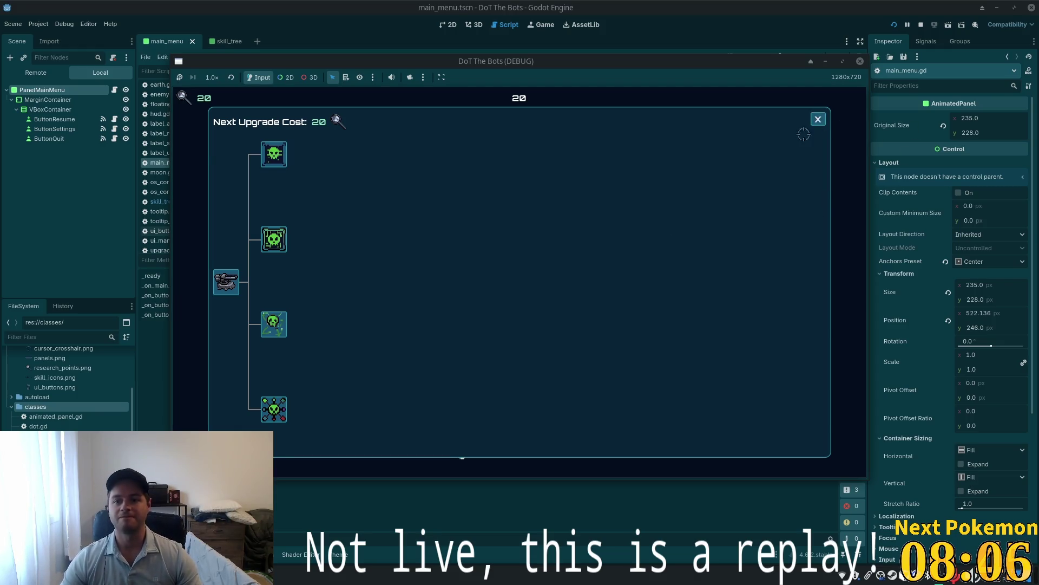
pyautogui.press('Escape')
pyautogui.press('Escape')
pyautogui.press('Escape')
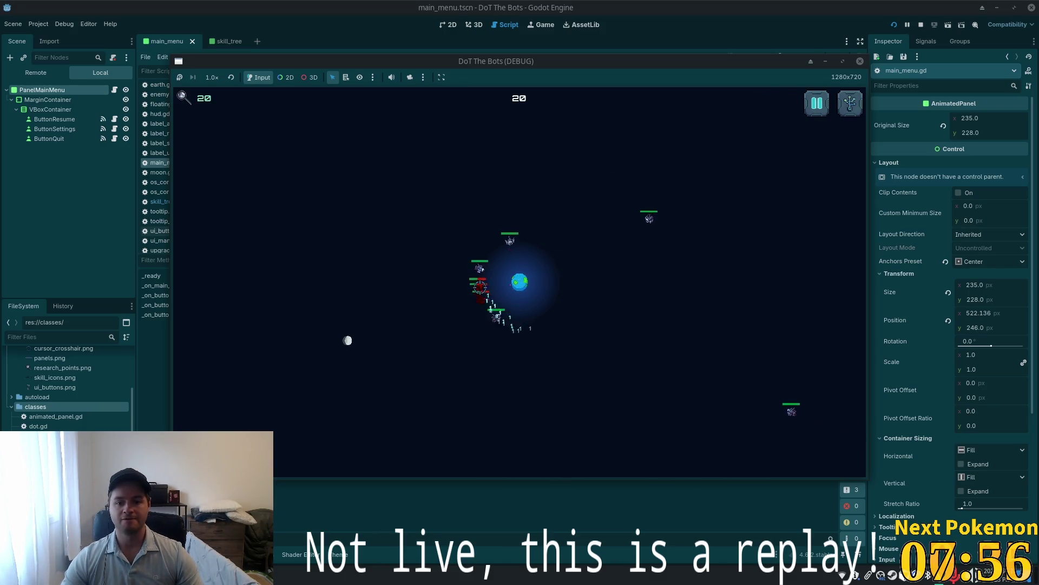
# - Open the skill tree with Tab, buy one upgrade, close the panel, and raise the volume
pyautogui.press('Tab')
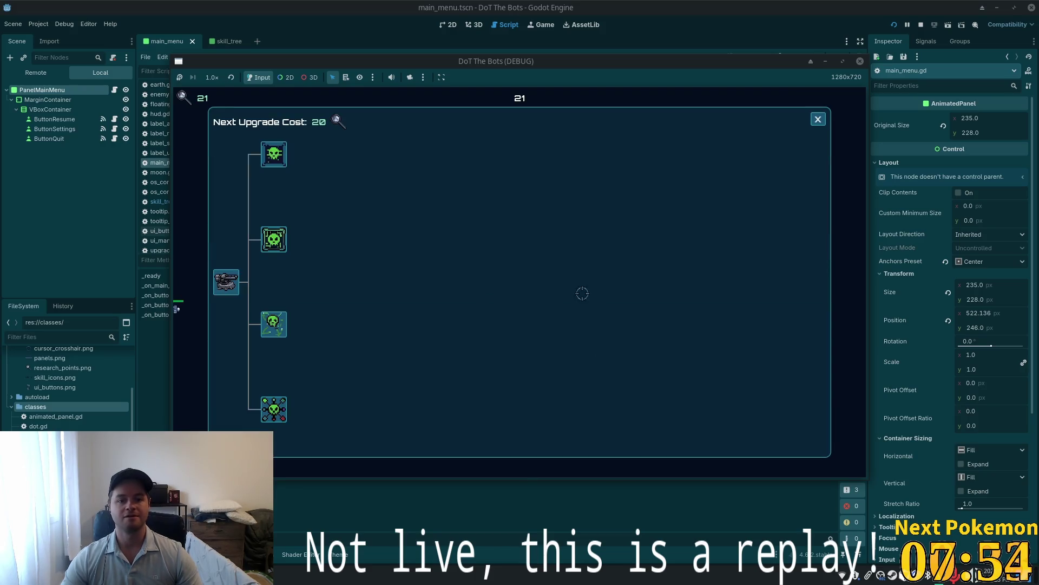
pyautogui.click(276, 241)
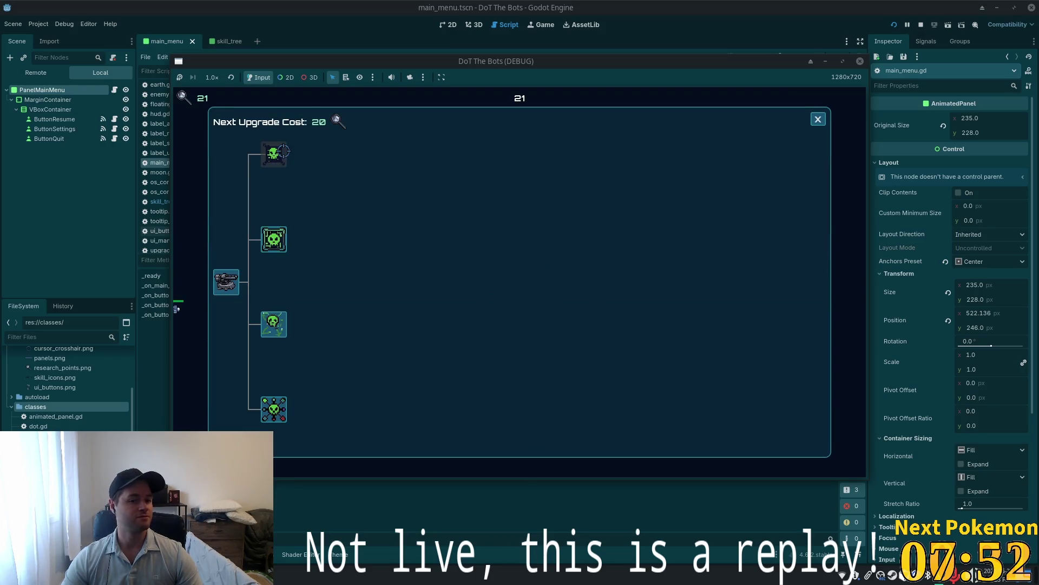
pyautogui.click(816, 119)
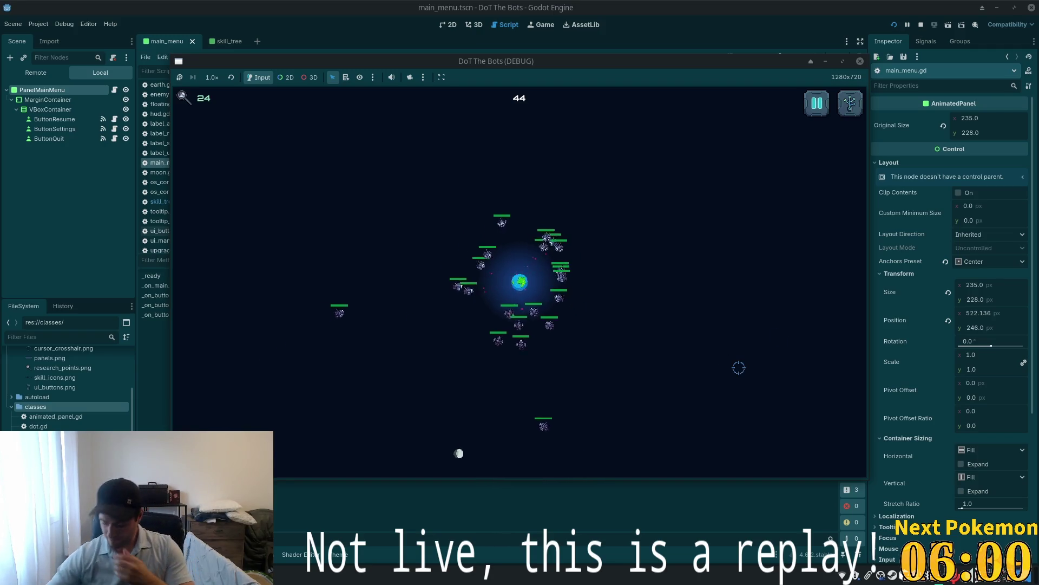
pyautogui.press('XF86AudioRaiseVolume')
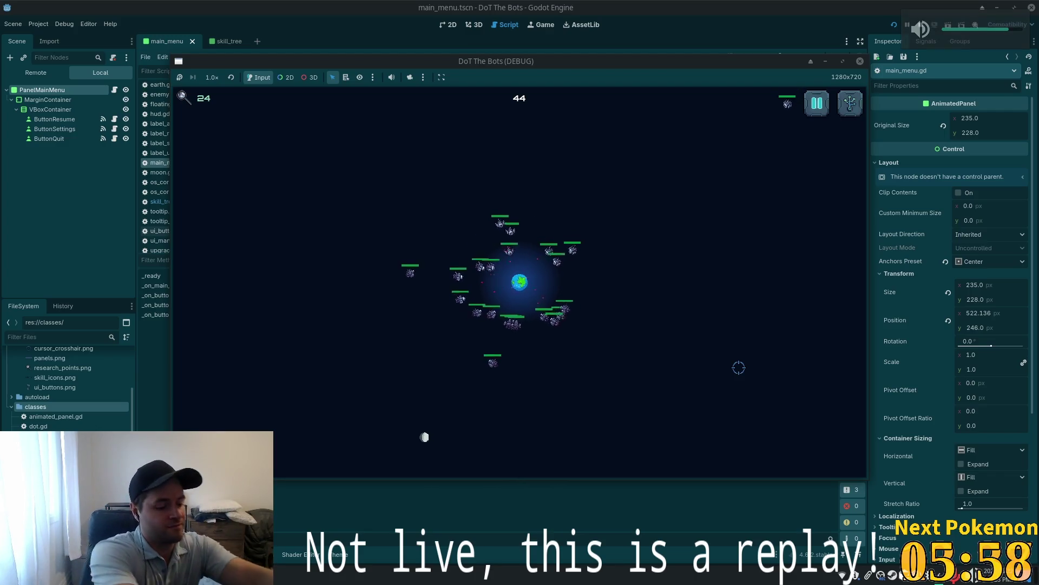